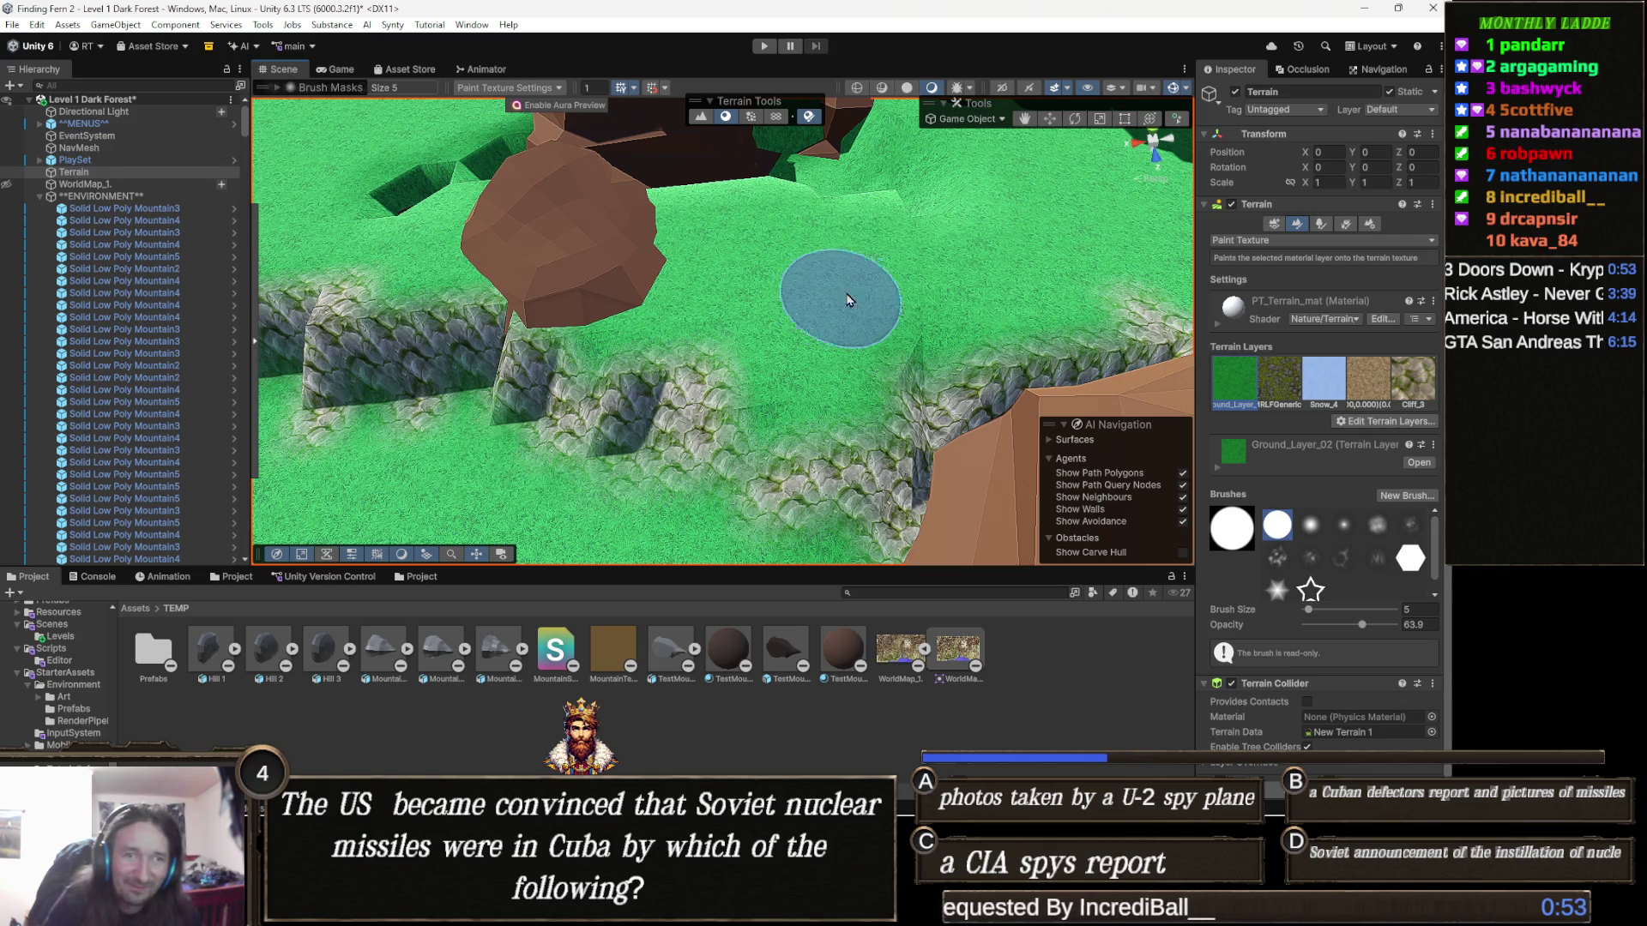
Step: Orbit in close to the rocks and sunken ground, then open the Terrain tool dropdown in the Inspector
mouse_move(680, 275)
left_mouse_down()
mouse_move(836, 268)
mouse_move(735, 294)
left_mouse_up()
scroll(743, 357, "up", 3)
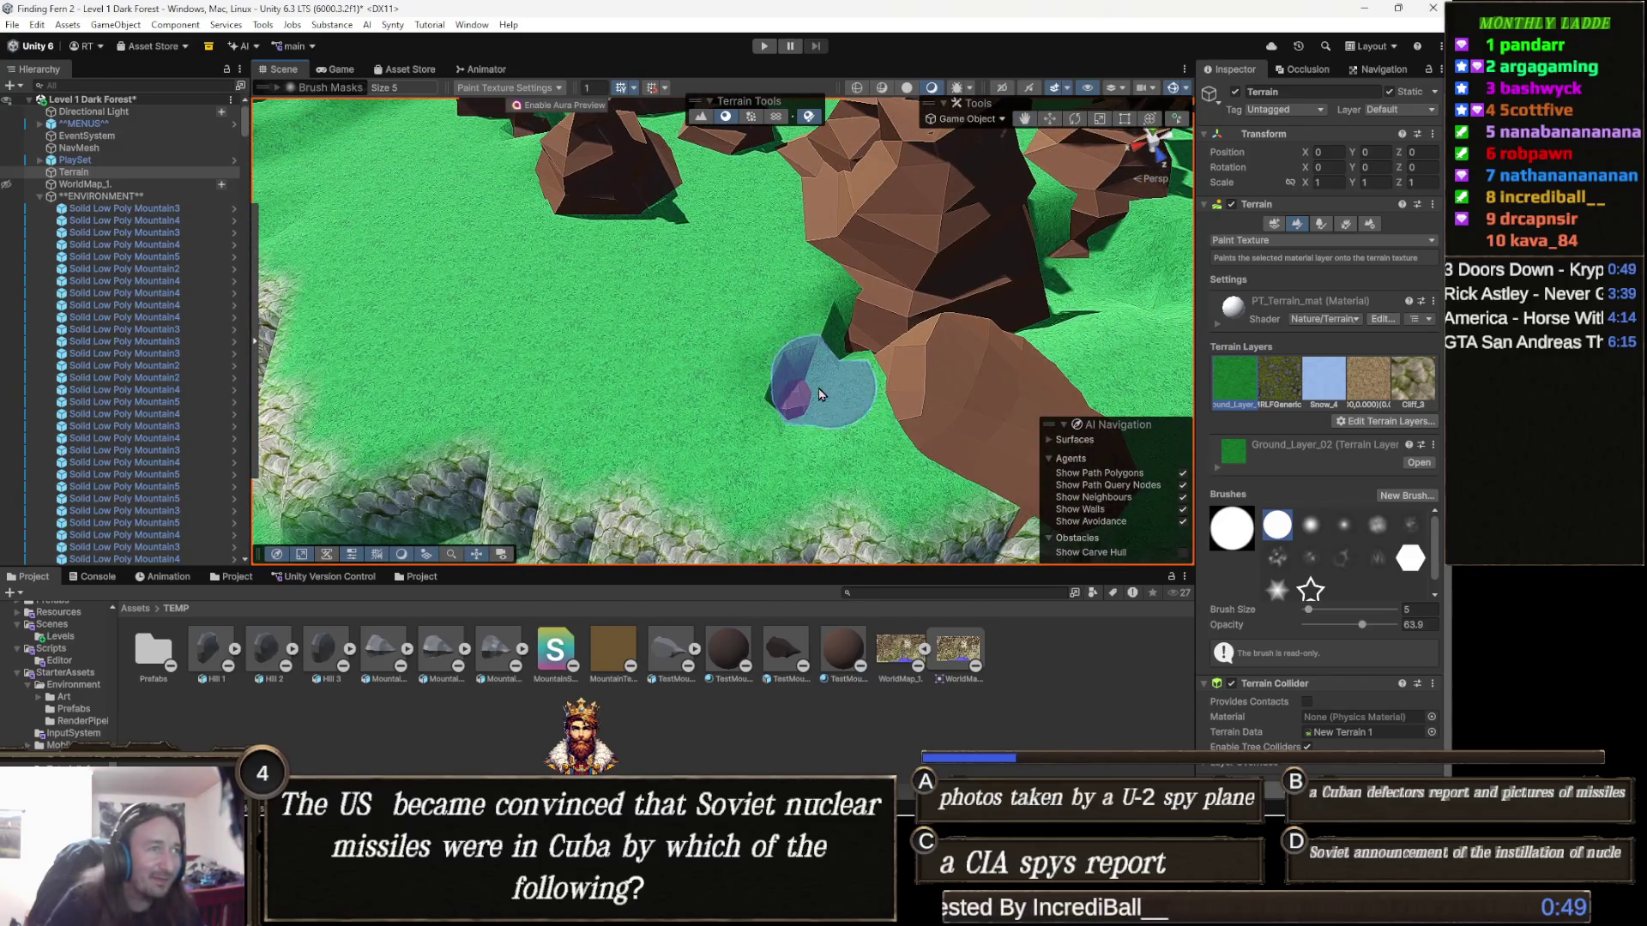
mouse_move(813, 418)
left_mouse_down()
mouse_move(854, 362)
mouse_move(661, 367)
left_mouse_up()
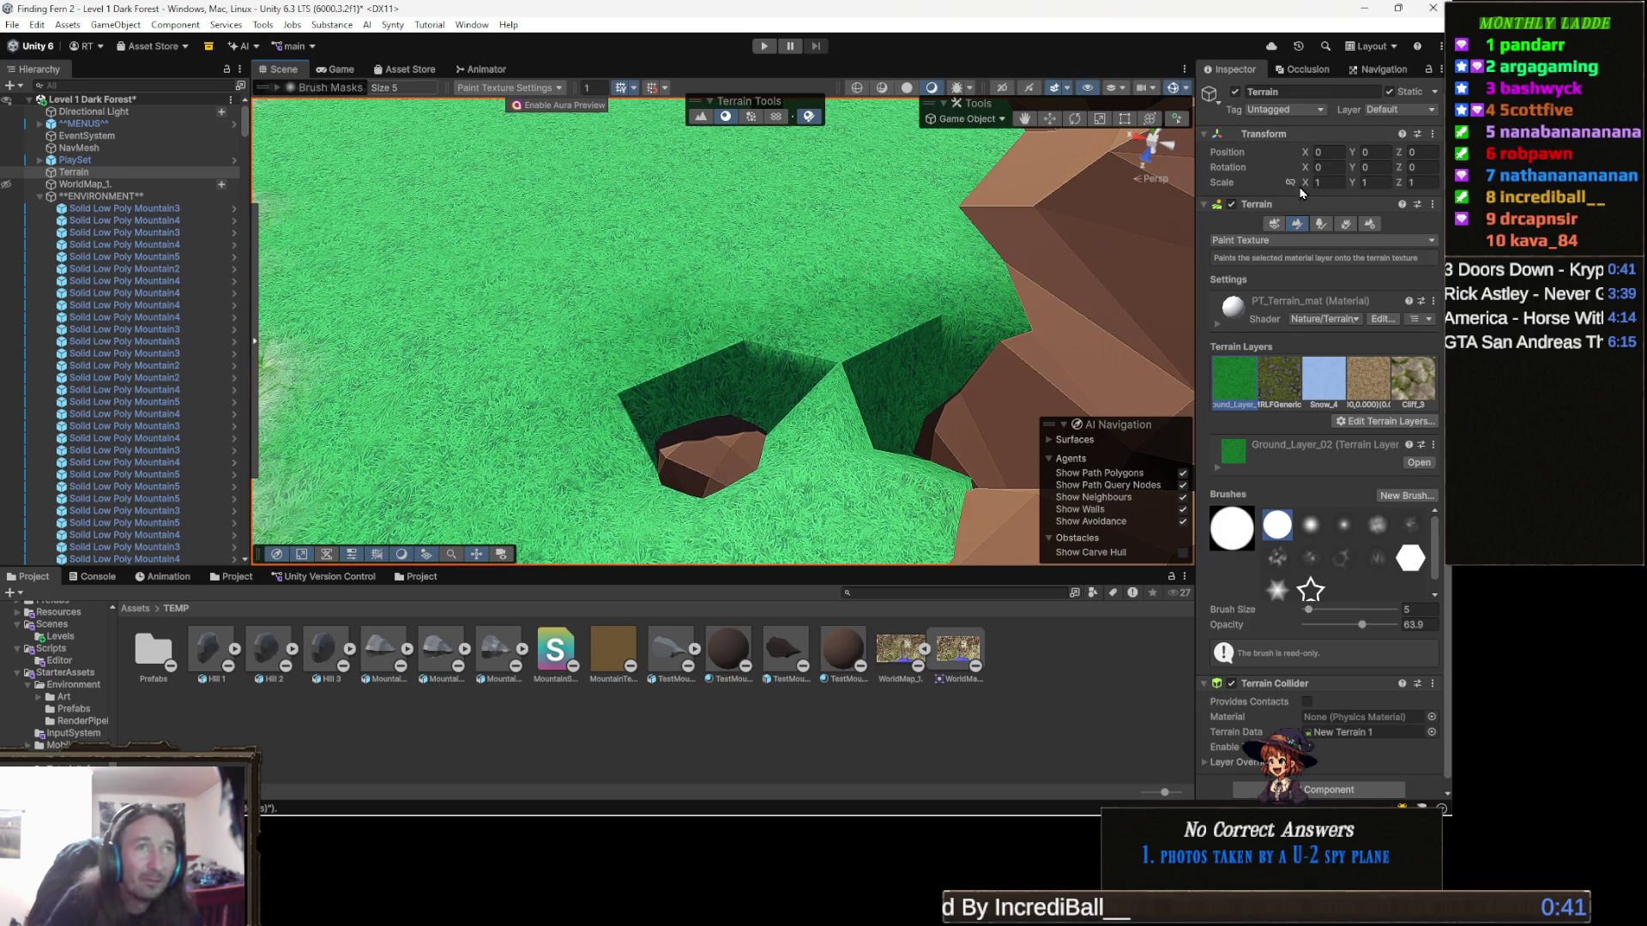
left_click(1282, 247)
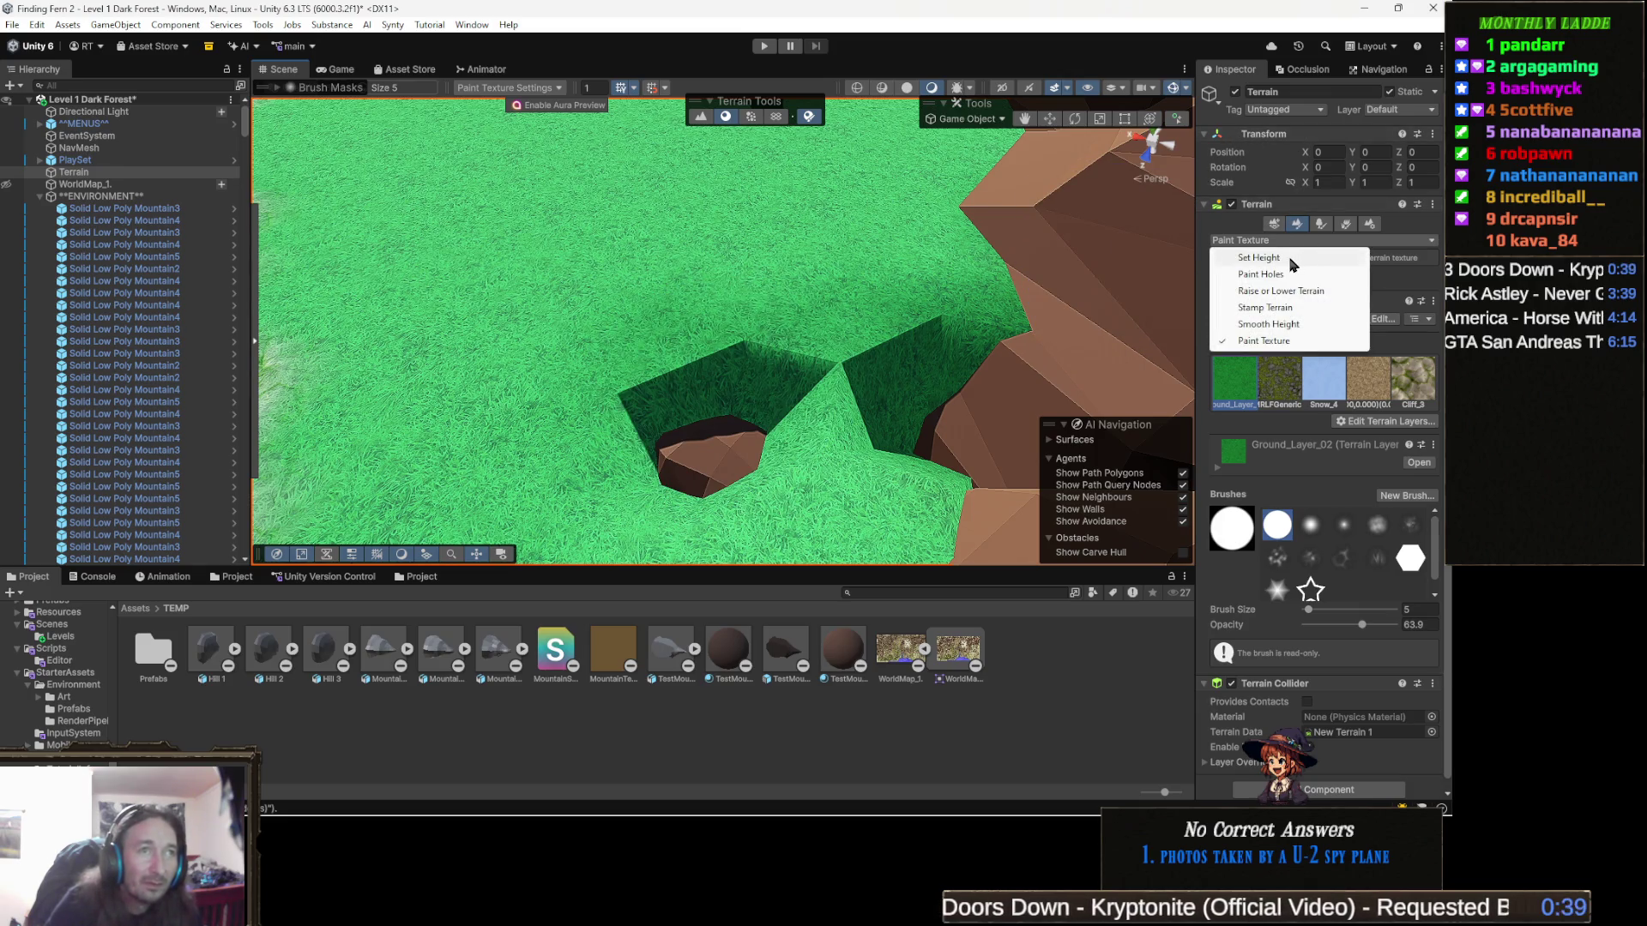
Step: Flatten the sunken patch of ground with Set Height, then orbit toward the brown rocks
left_click(1295, 300)
mouse_move(643, 250)
left_mouse_down()
mouse_move(724, 397)
mouse_move(816, 360)
mouse_move(986, 348)
left_mouse_up()
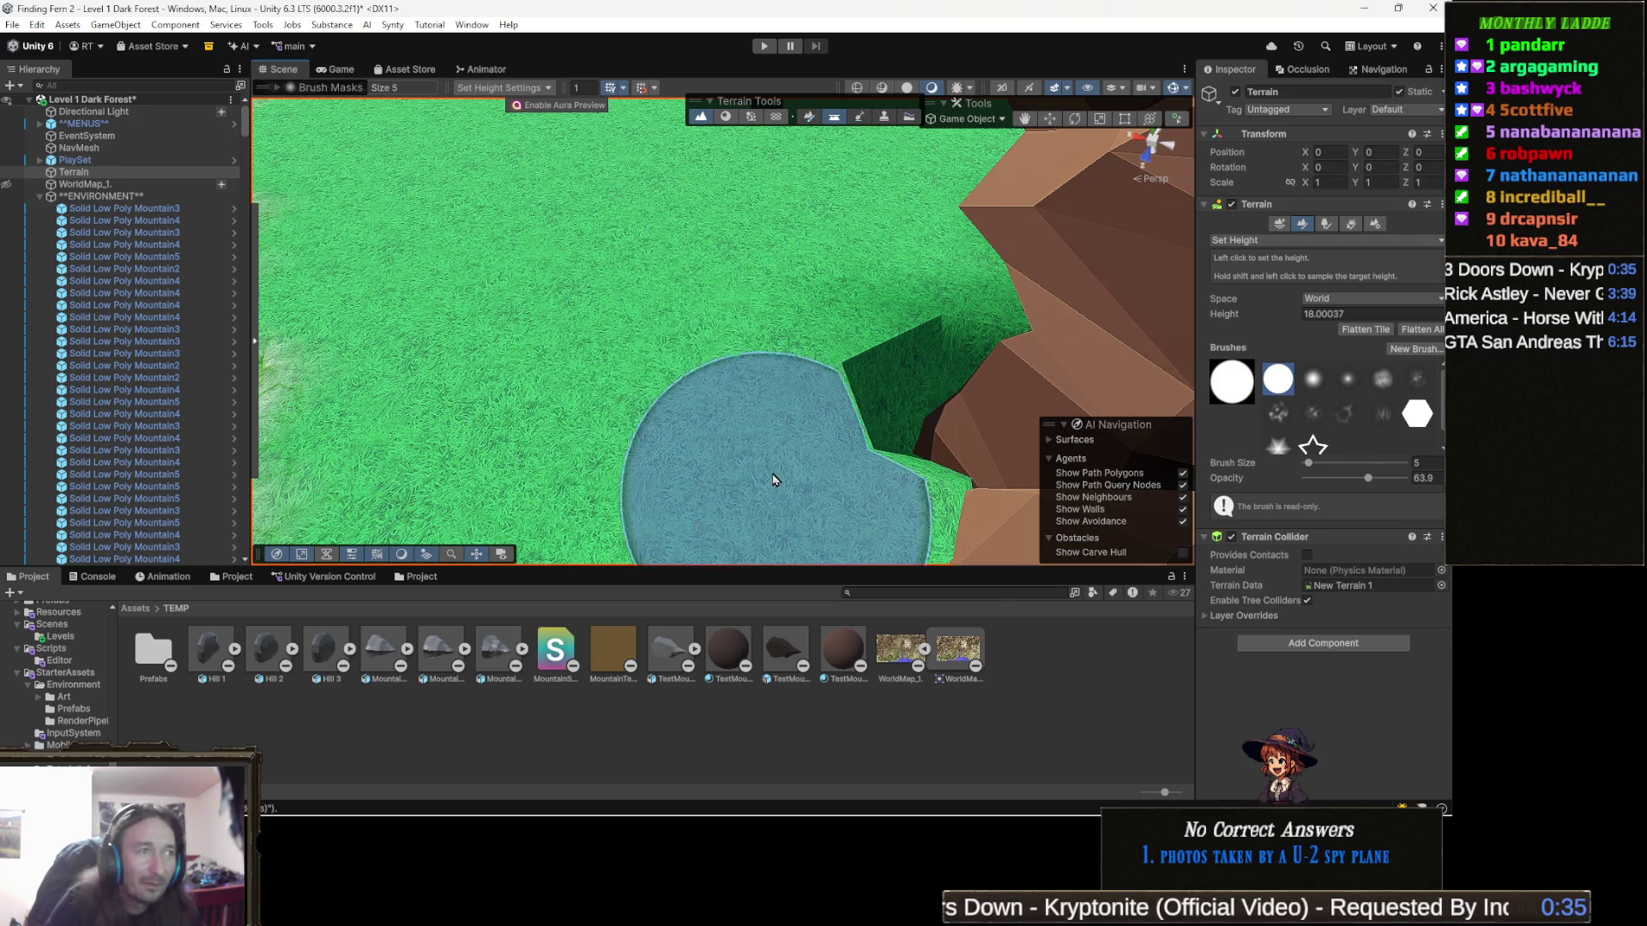
mouse_move(712, 506)
left_mouse_down()
mouse_move(986, 354)
mouse_move(755, 344)
left_mouse_up()
left_click_drag(876, 470, 755, 360)
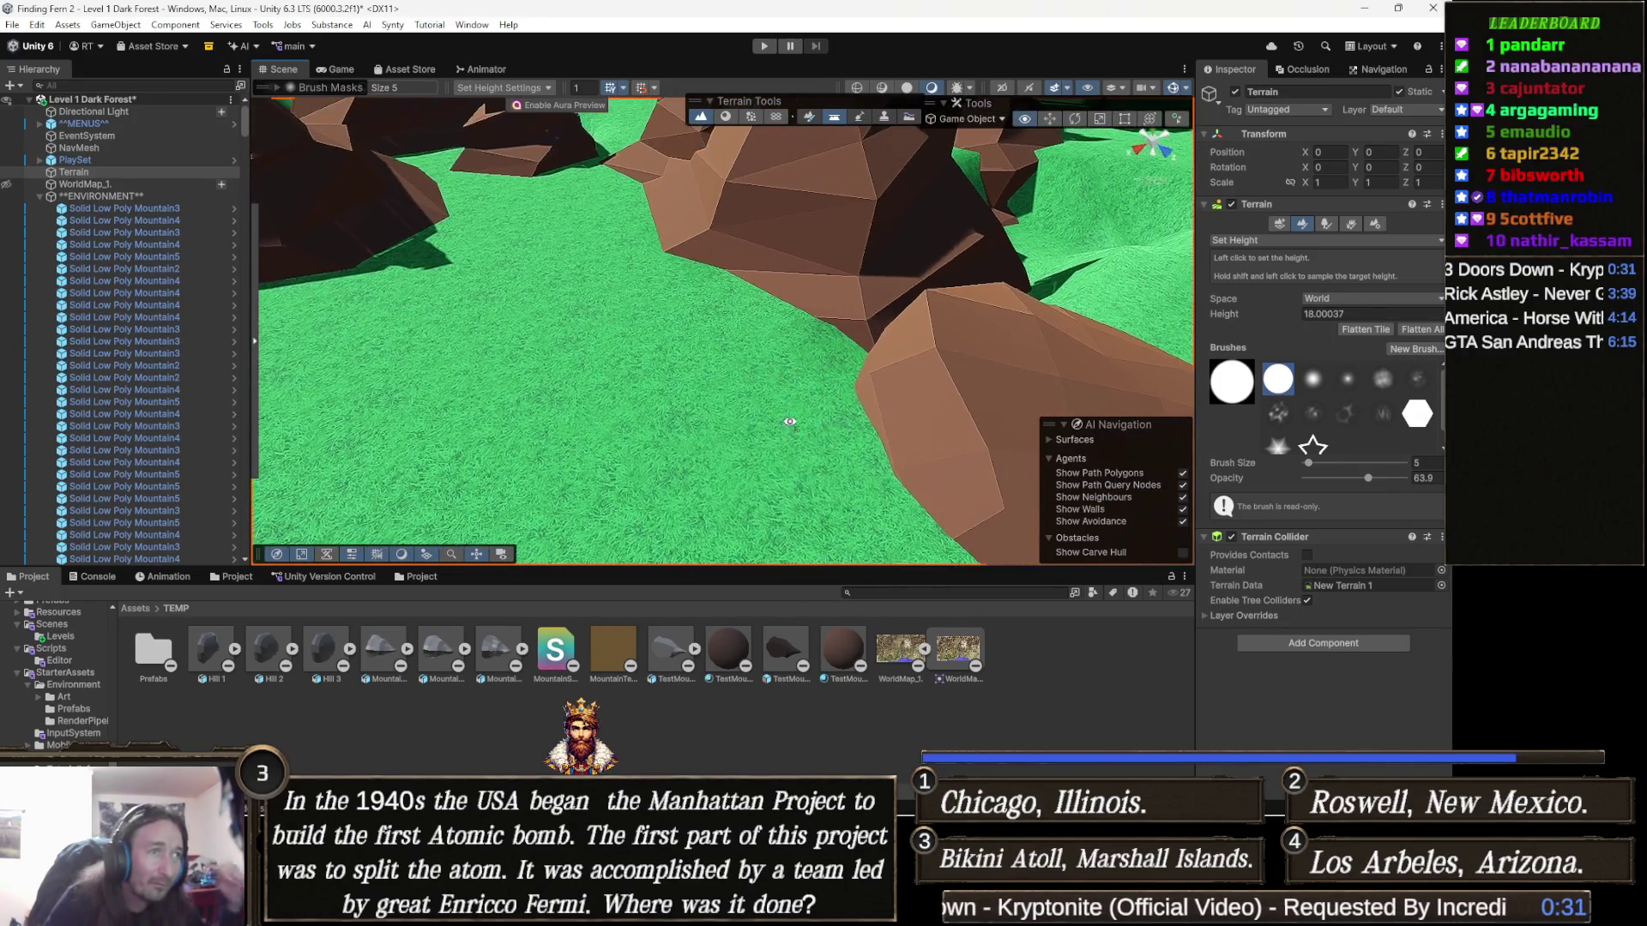
mouse_move(945, 389)
left_mouse_down()
mouse_move(797, 368)
mouse_move(845, 403)
left_mouse_up()
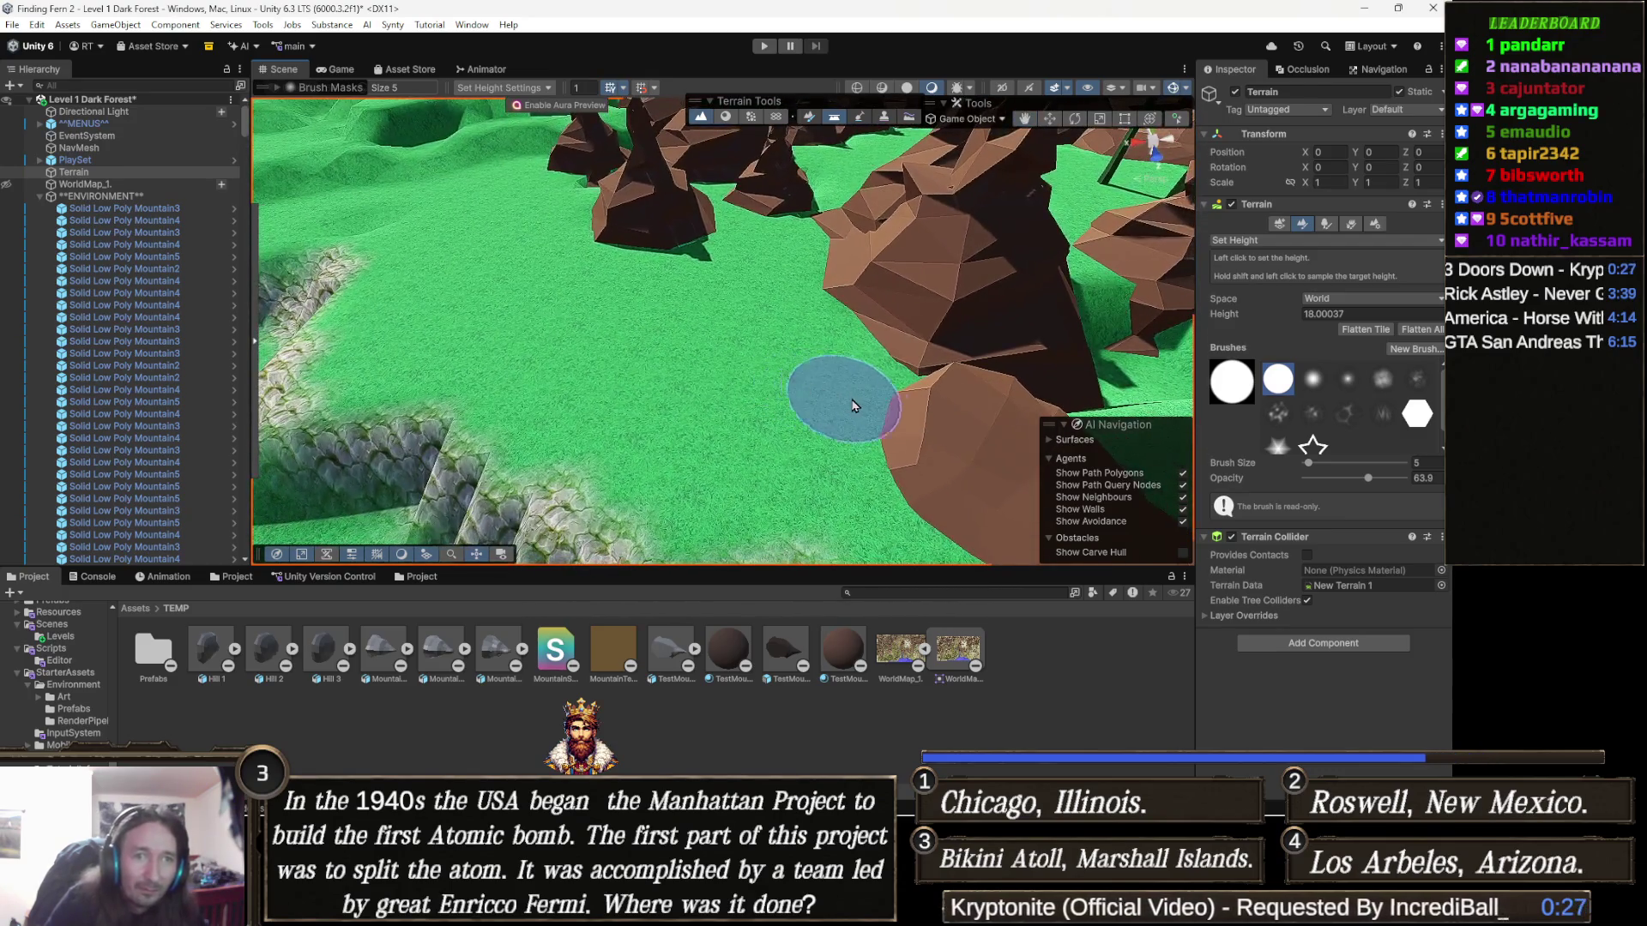
Step: Orbit around the rock cluster and ridge, then switch the terrain tool to Paint Texture
scroll(907, 402, "down", 10)
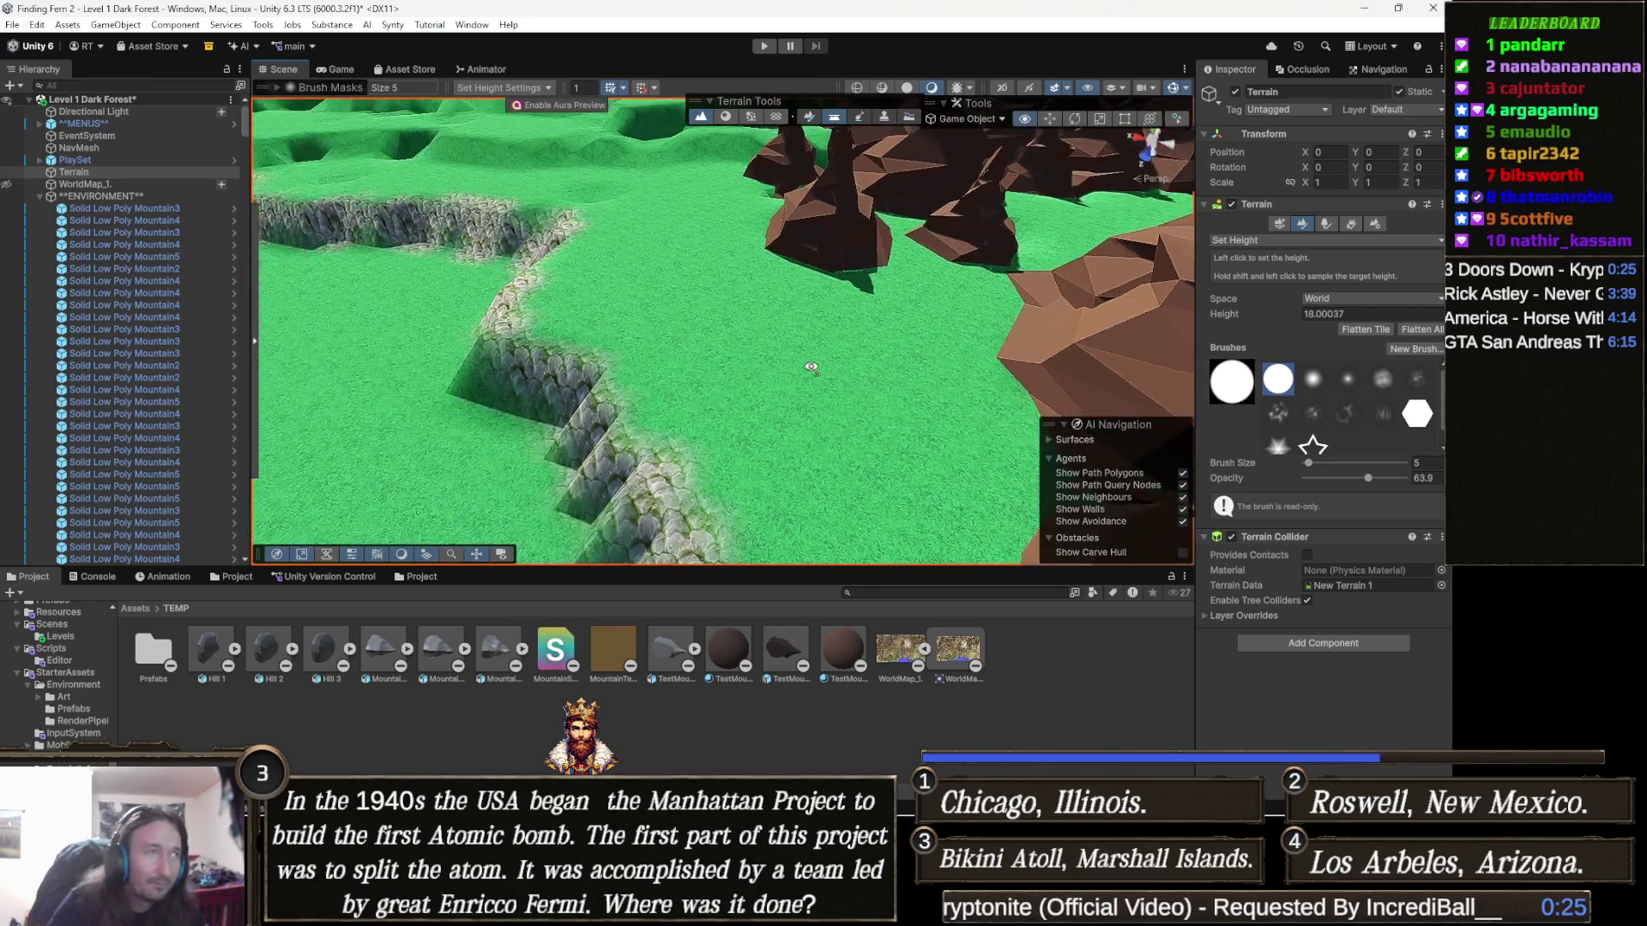
left_click_drag(940, 412, 861, 459)
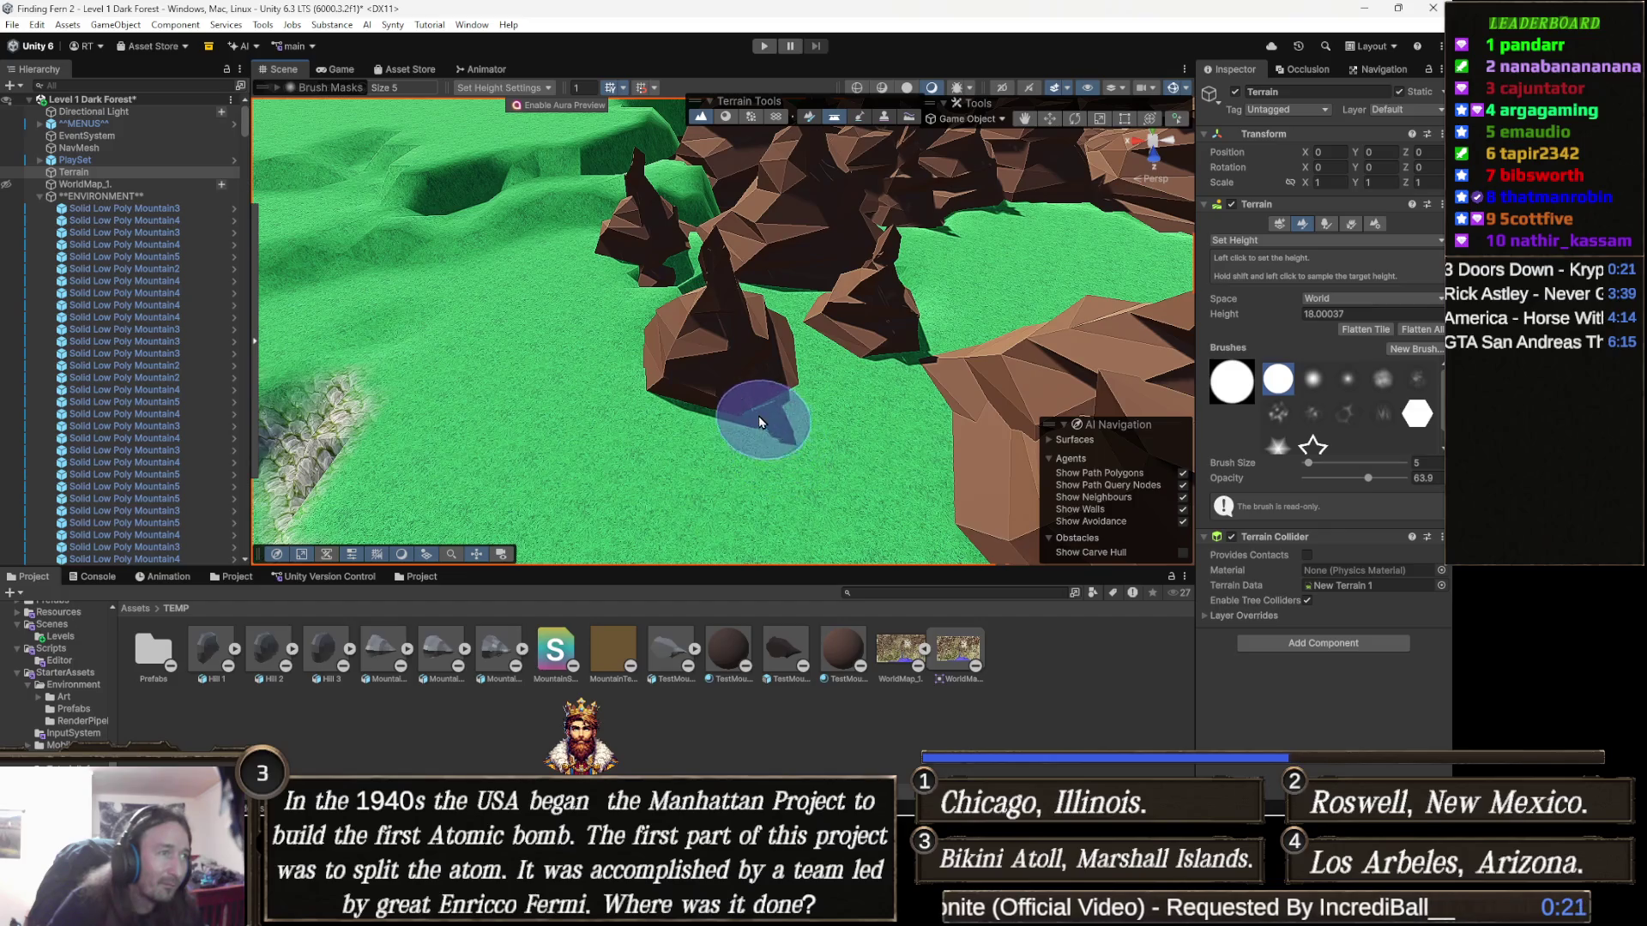
left_click_drag(731, 438, 752, 425)
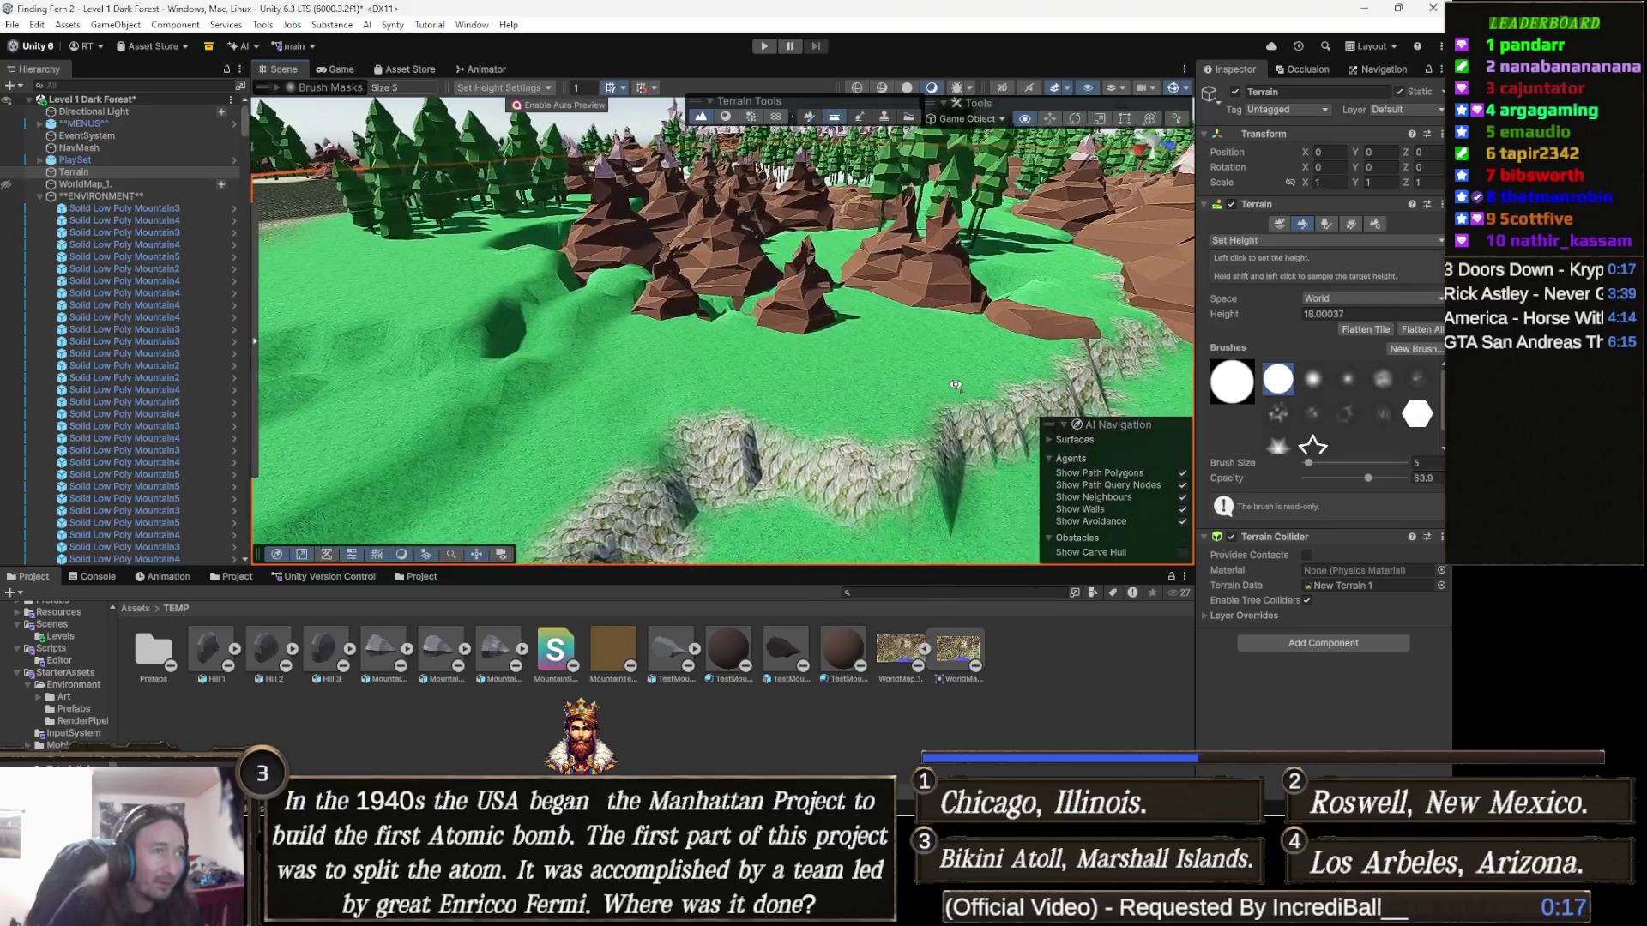
left_click_drag(925, 453, 795, 404)
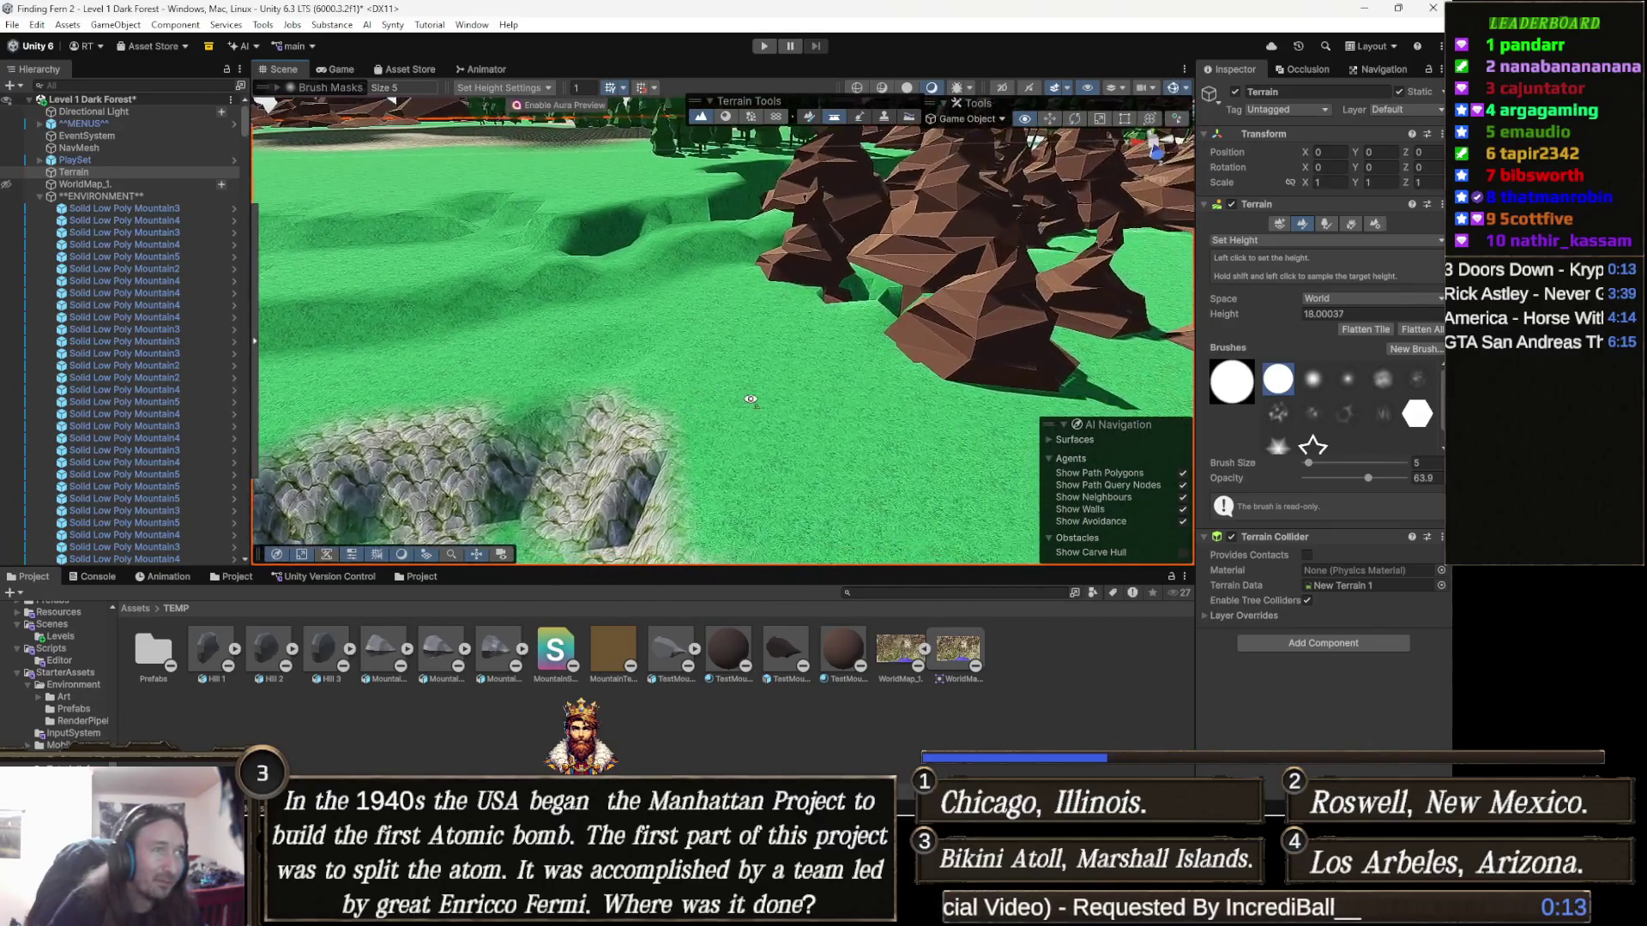
mouse_move(770, 365)
left_mouse_down()
mouse_move(792, 433)
mouse_move(442, 465)
mouse_move(1121, 367)
left_mouse_up()
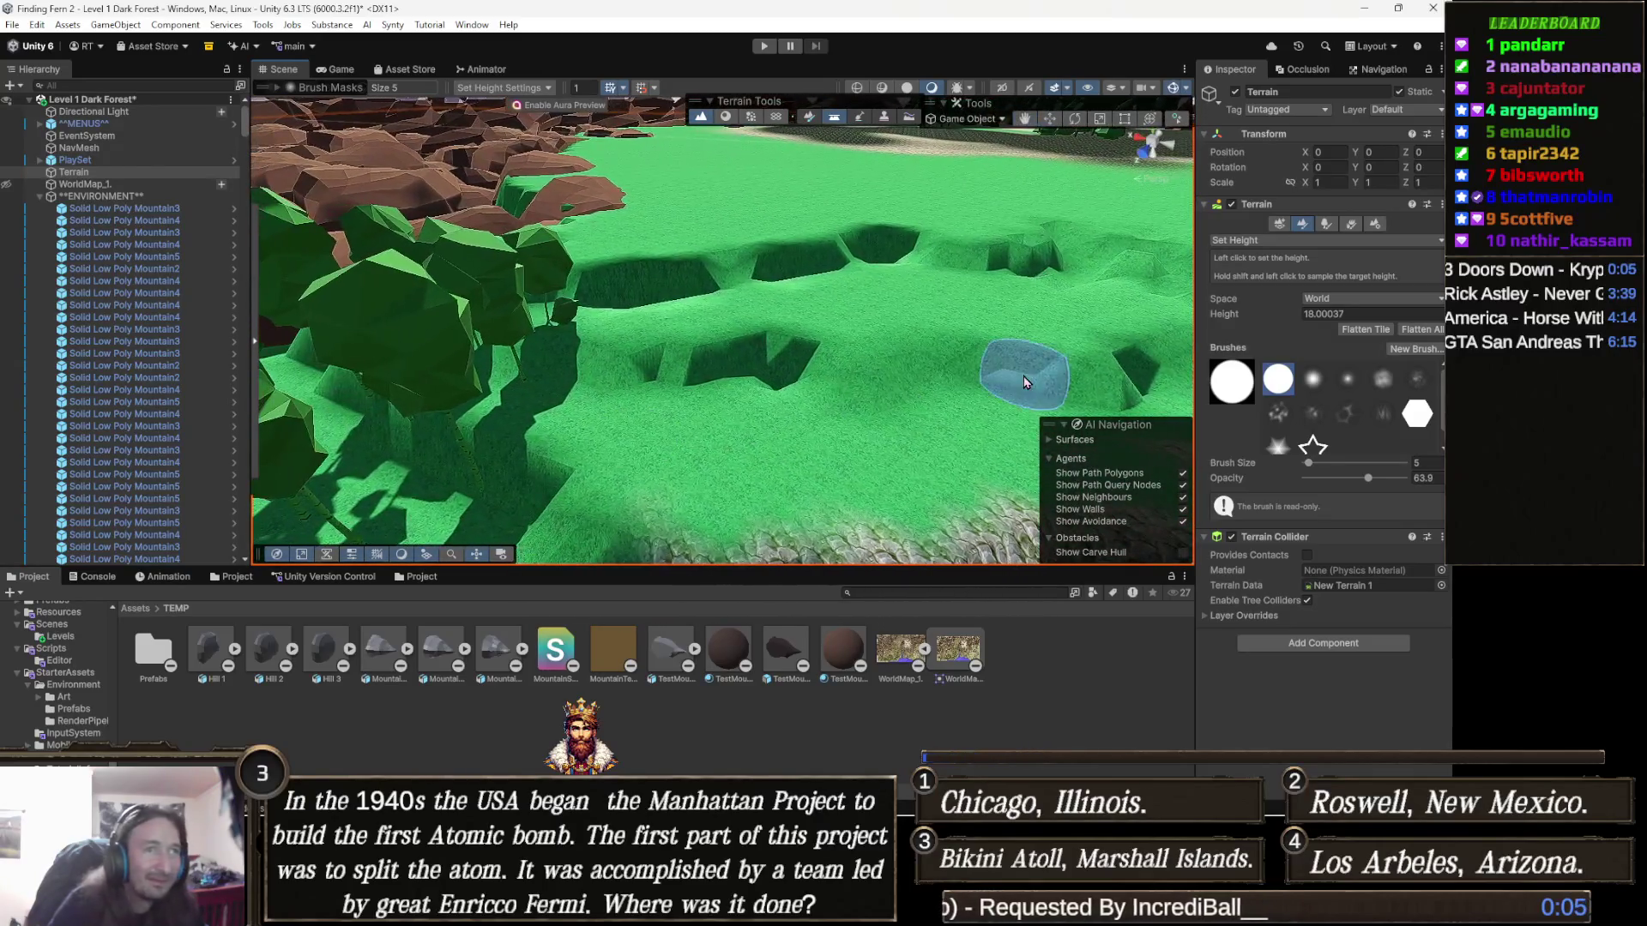
left_click(1270, 241)
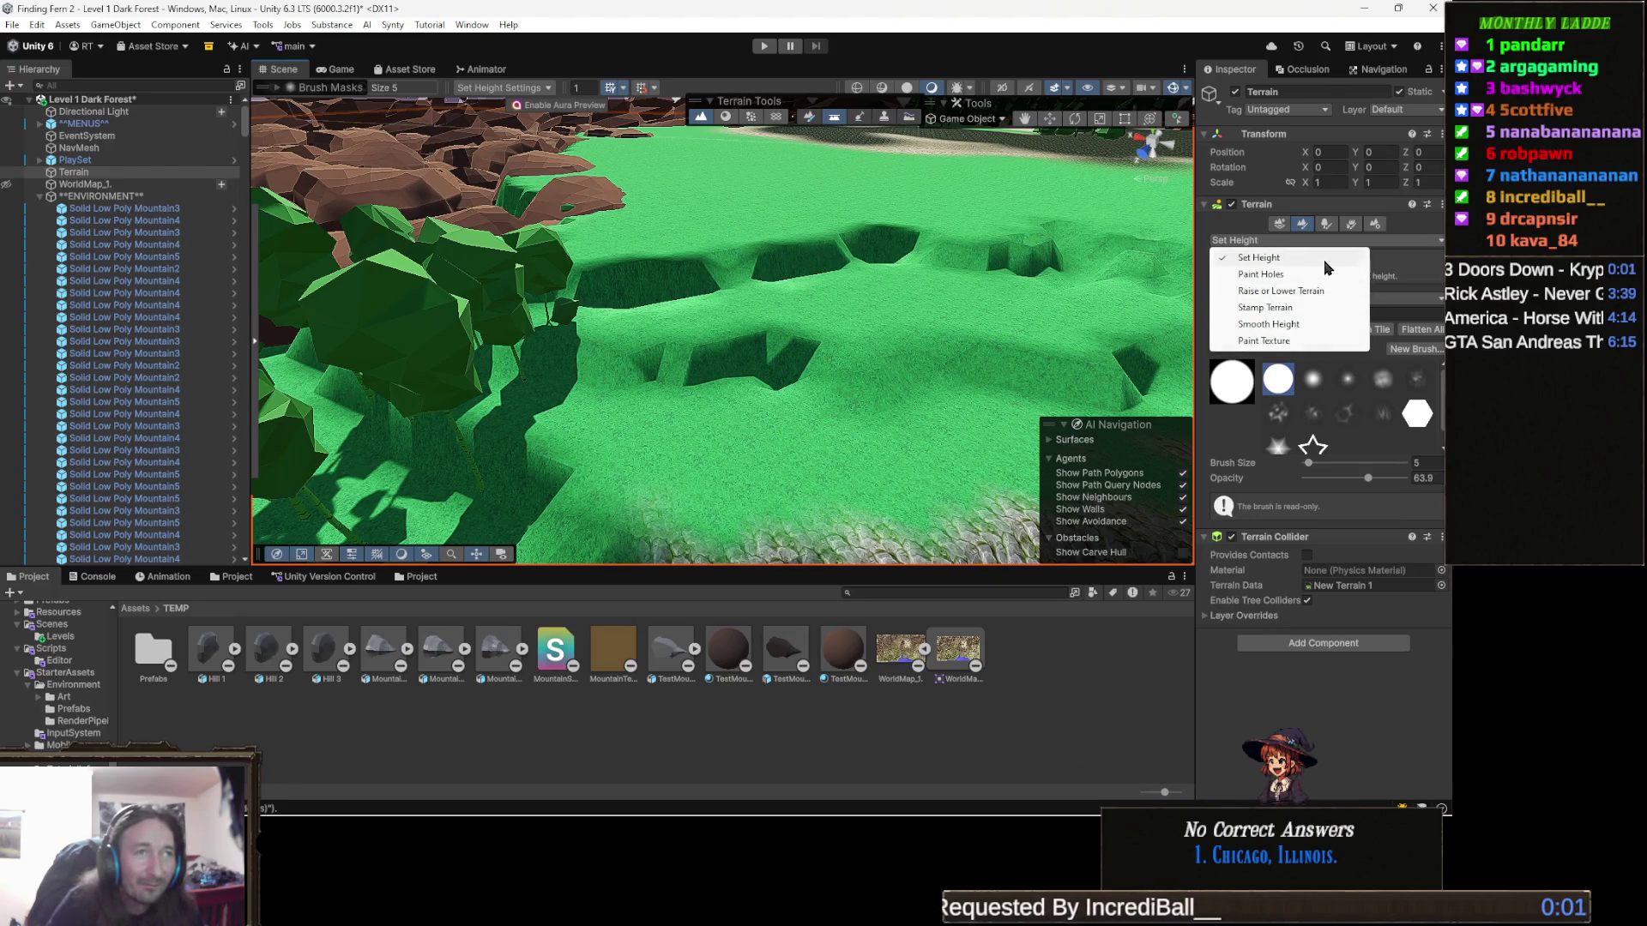
left_click(1296, 342)
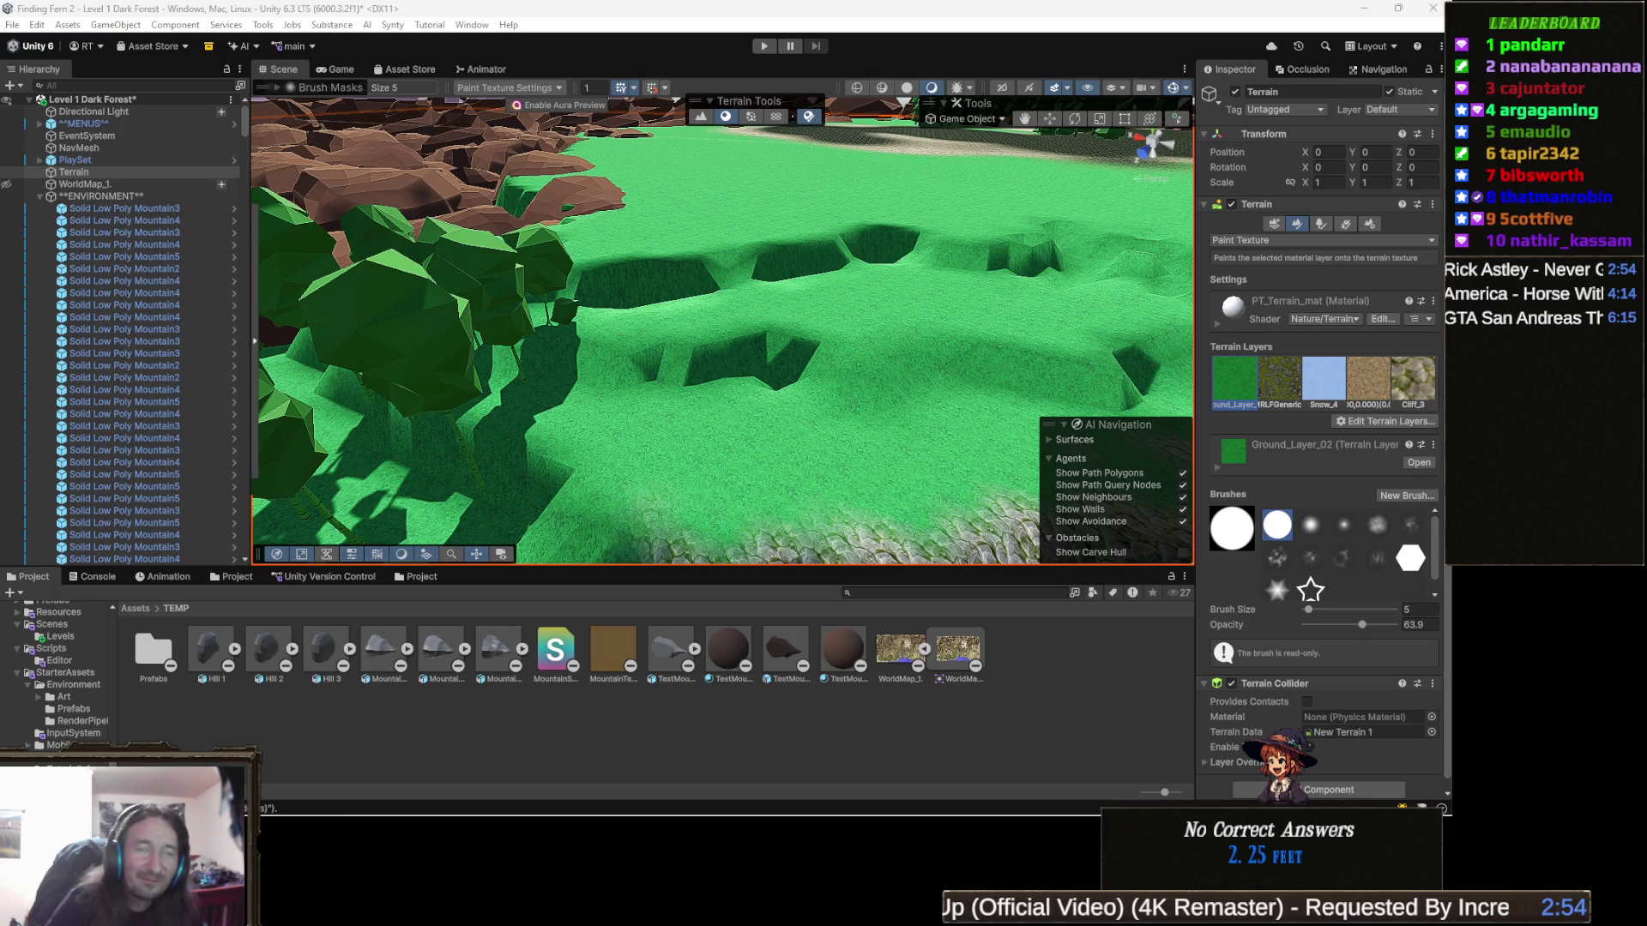
Step: Bring the view closer to the low-poly trees
mouse_move(681, 379)
left_mouse_down()
mouse_move(644, 446)
mouse_move(836, 450)
left_mouse_up()
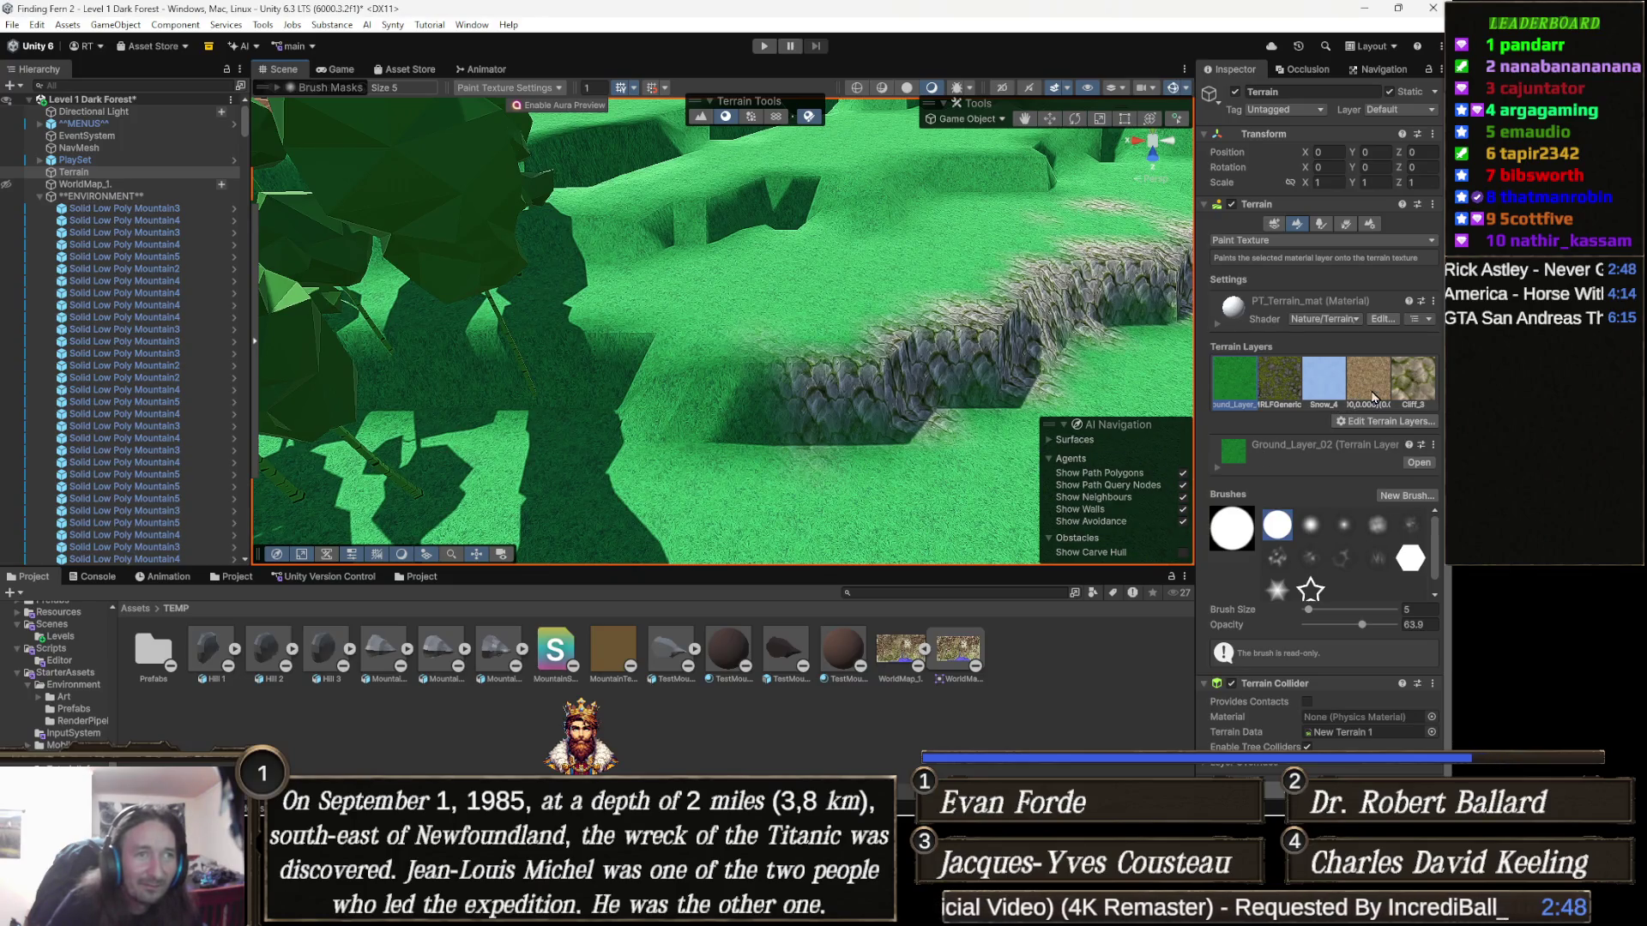
Step: Pick the Cliff_3 terrain layer and orbit over the grassy terrain
left_click(1414, 384)
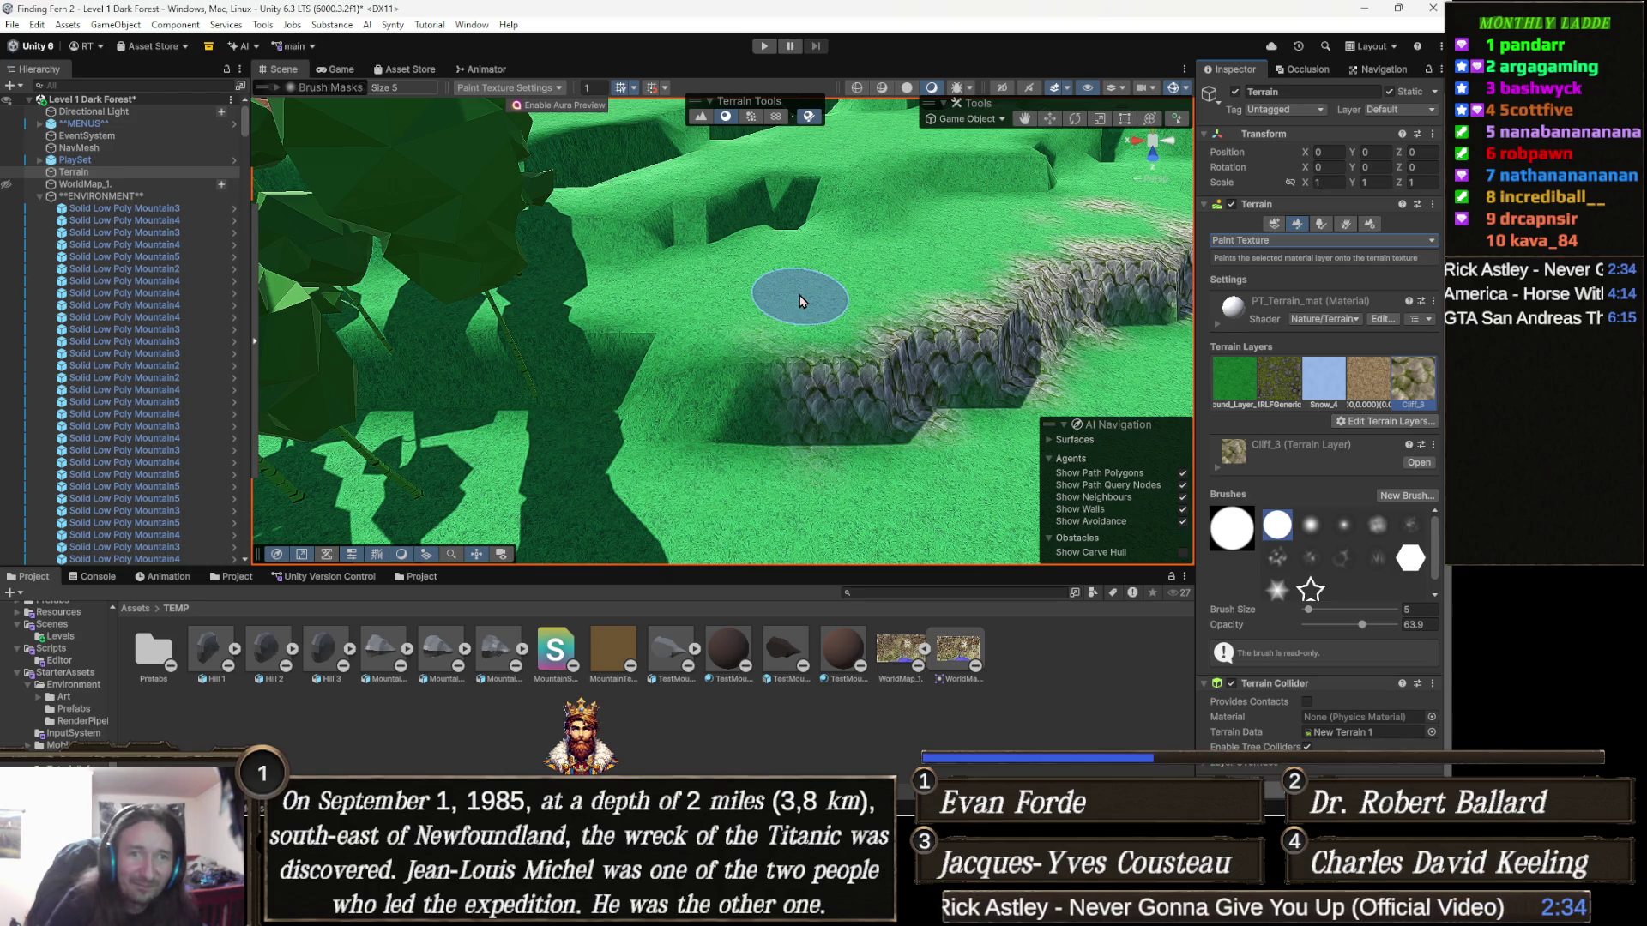
mouse_move(799, 301)
left_mouse_down()
mouse_move(780, 223)
mouse_move(757, 331)
left_mouse_up()
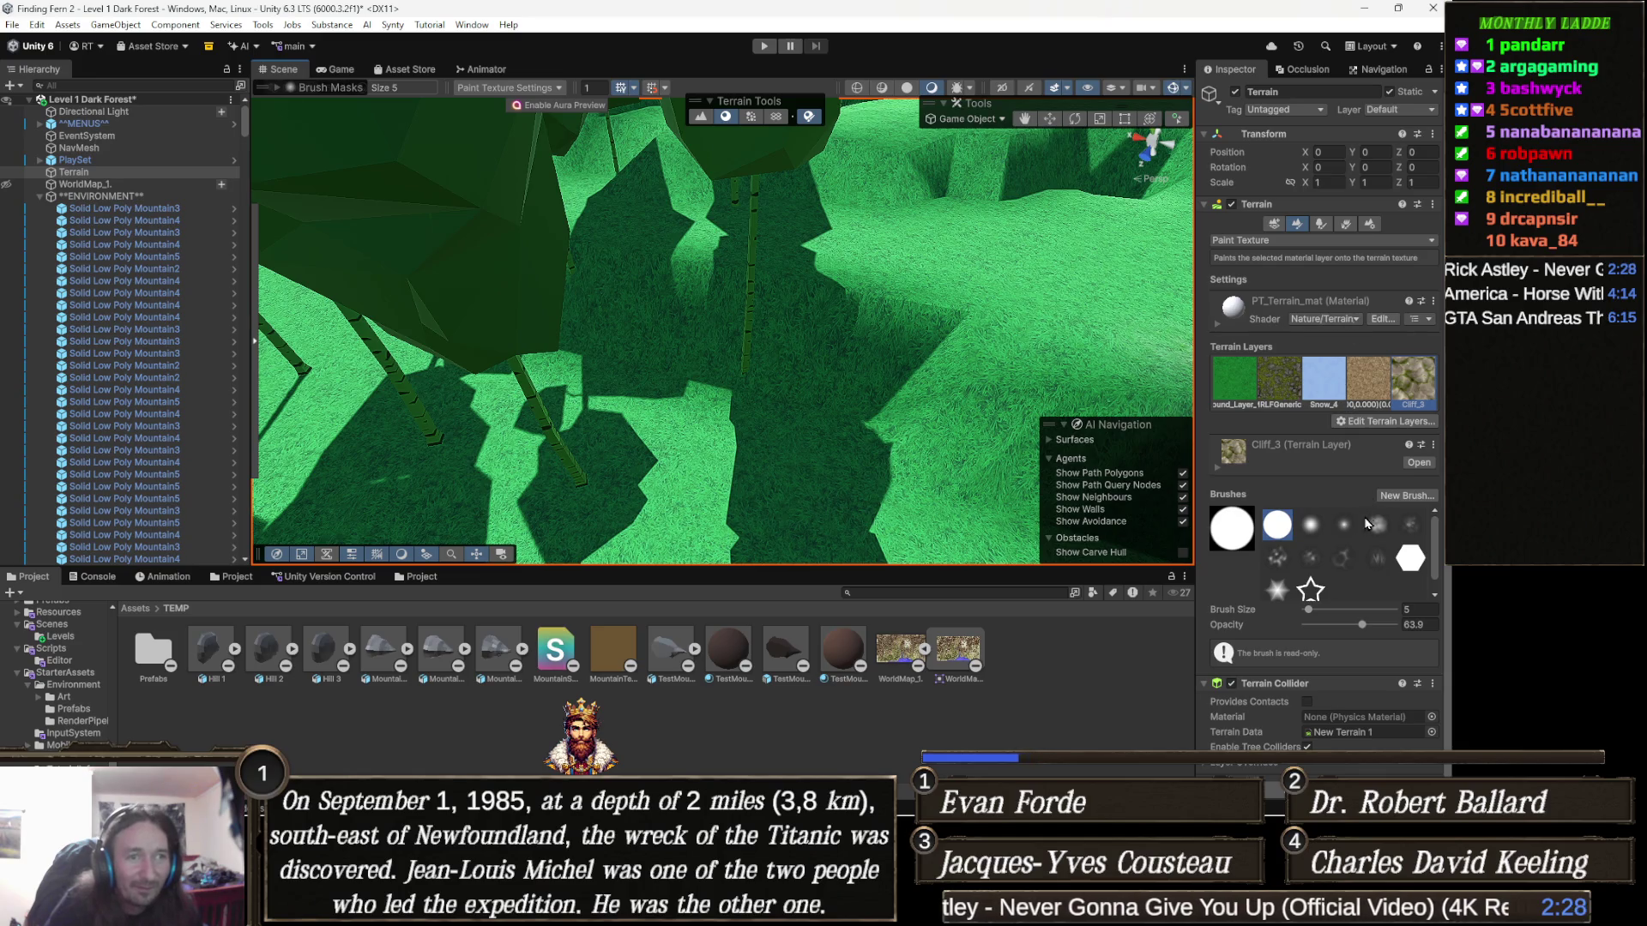
Step: Enter 4 in the Brush Size field and swing the view along the cliff slopes
left_click(1419, 609)
type("4")
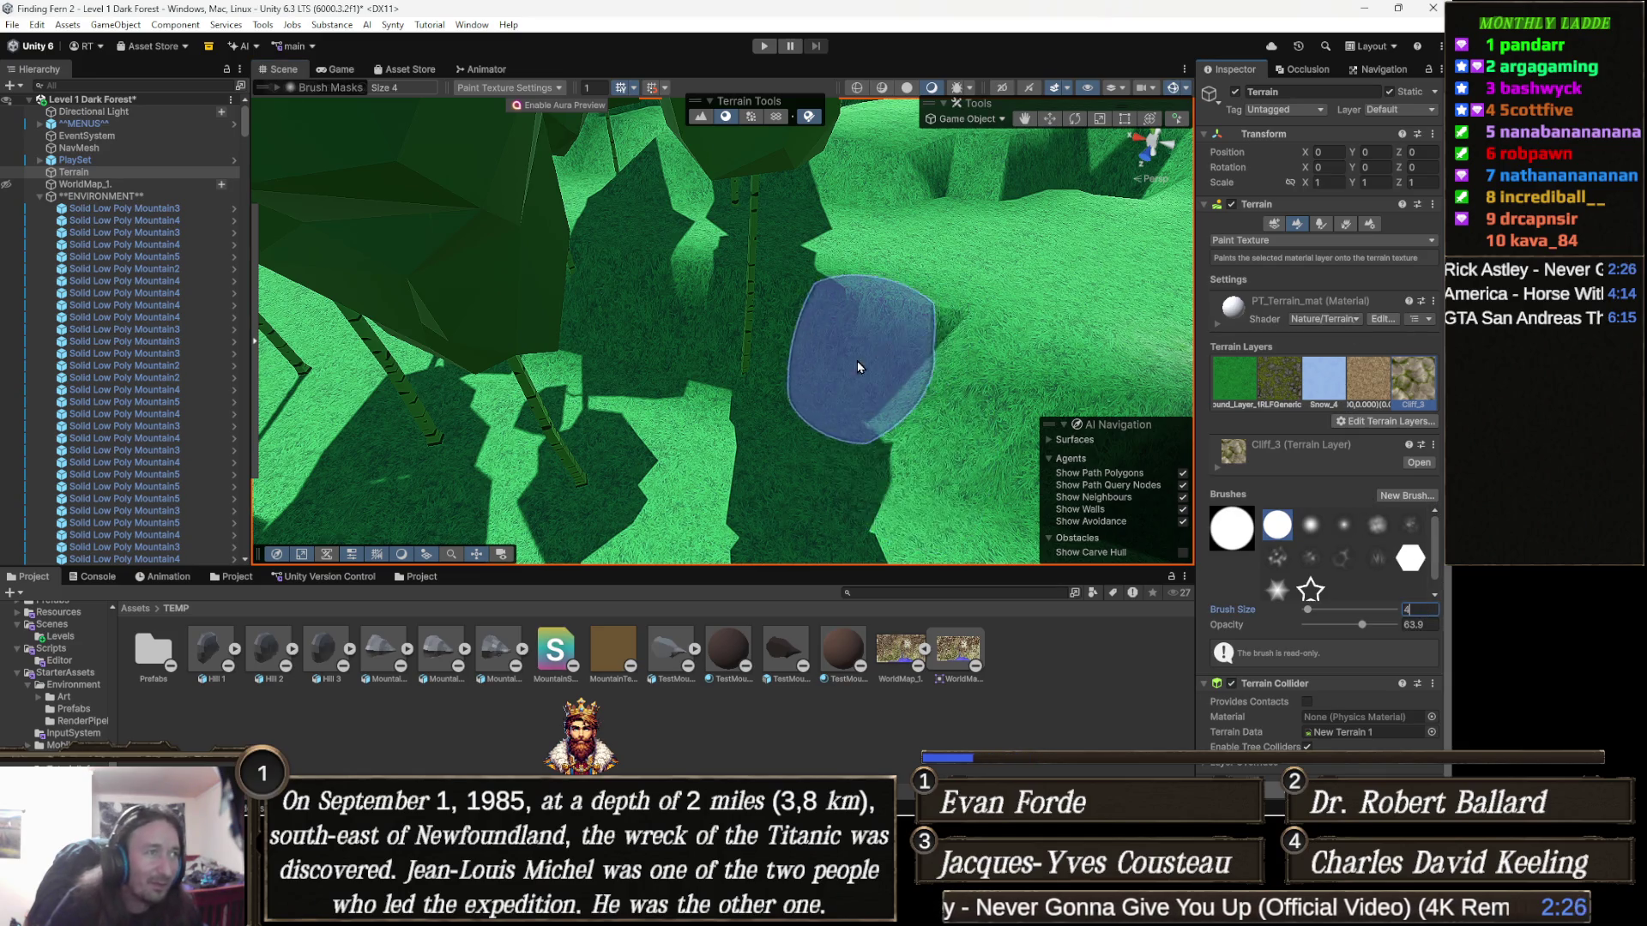
mouse_move(857, 343)
left_mouse_down()
mouse_move(772, 317)
mouse_move(717, 257)
left_mouse_up()
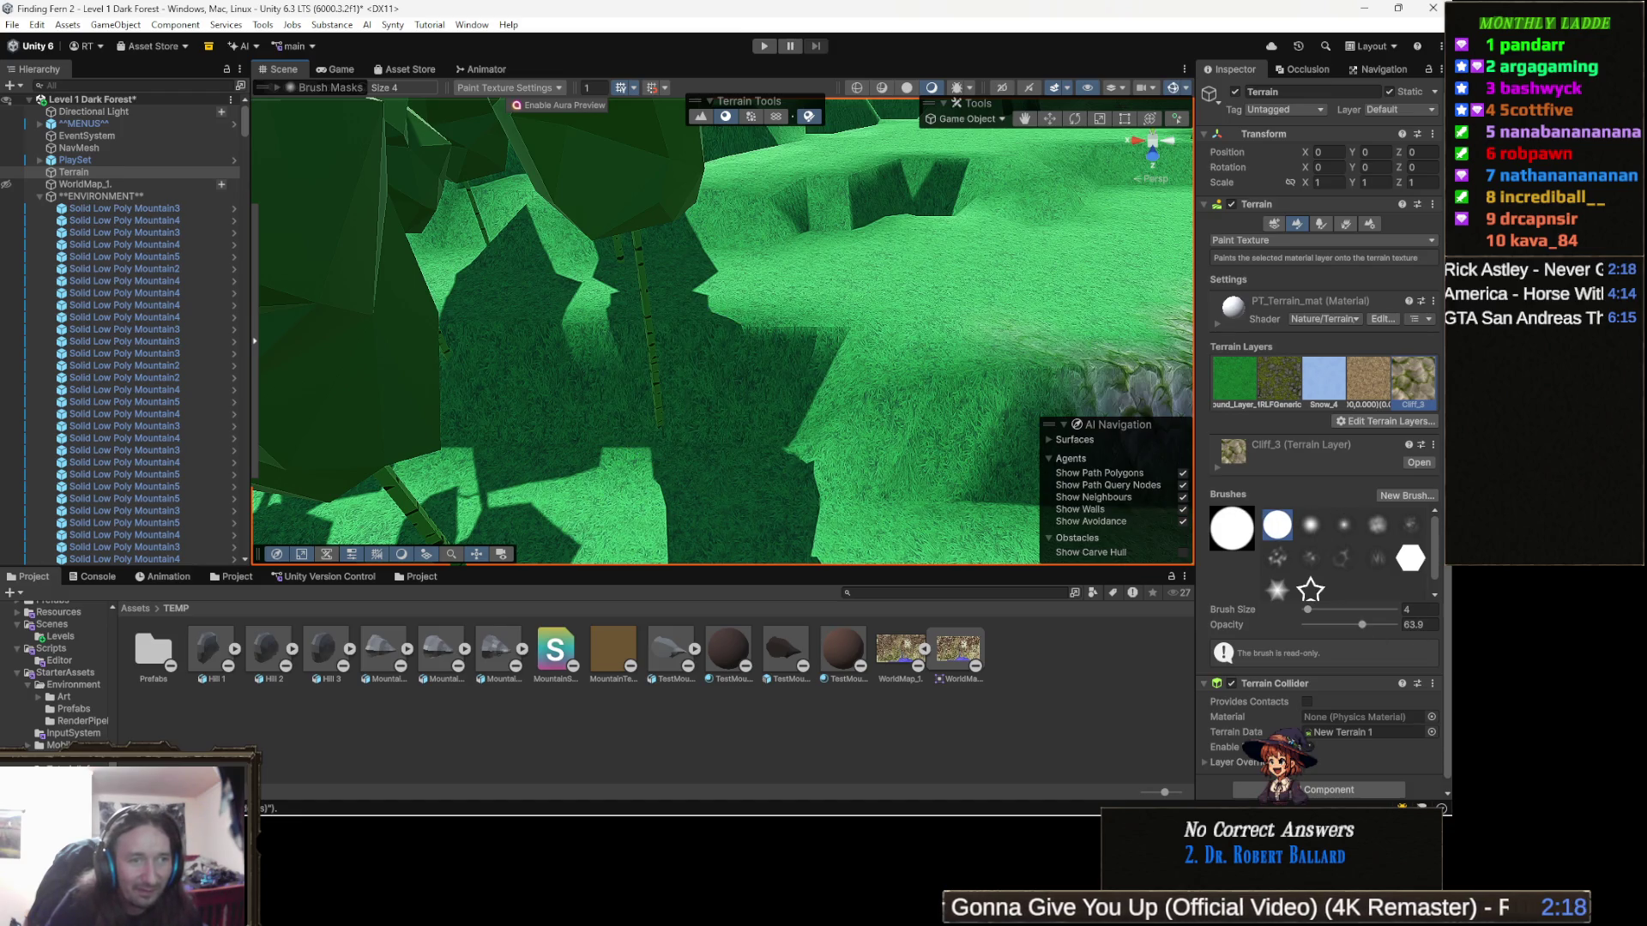
type("3")
mouse_move(783, 412)
left_mouse_down()
mouse_move(589, 404)
mouse_move(761, 289)
mouse_move(687, 351)
mouse_move(893, 357)
mouse_move(412, 369)
mouse_move(513, 358)
mouse_move(415, 353)
mouse_move(400, 369)
mouse_move(325, 355)
mouse_move(343, 351)
left_mouse_up()
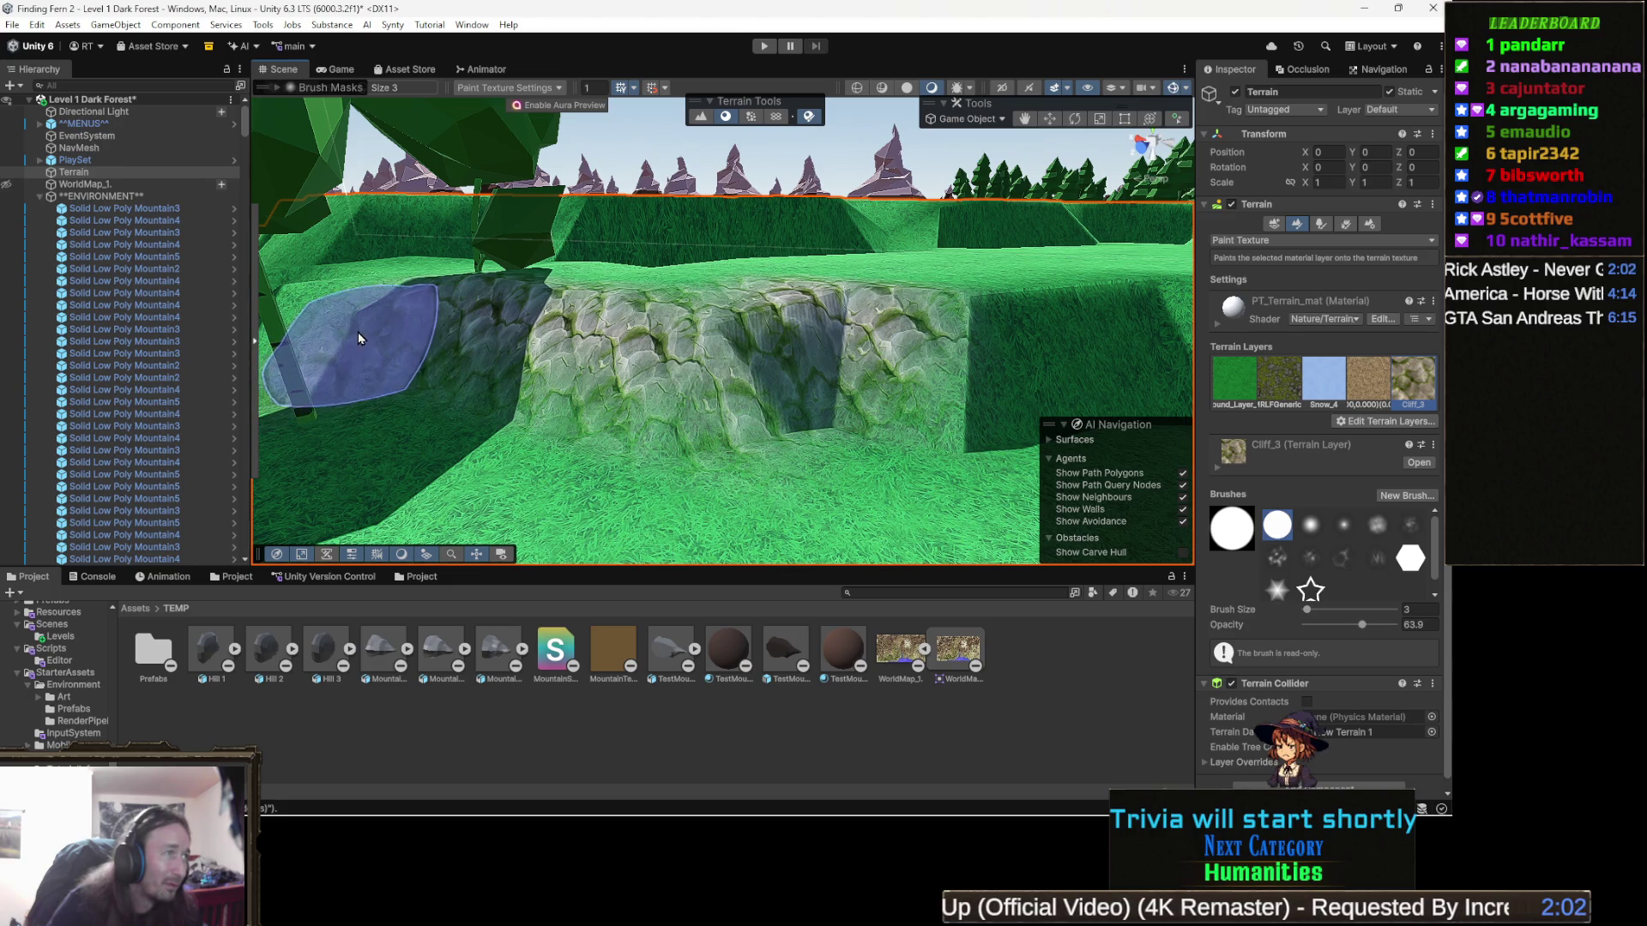
key("Right")
Step: Brush Cliff_3 across the grass slope, then orbit around the dark cliff wall and pit
mouse_move(599, 388)
left_mouse_down()
mouse_move(673, 361)
mouse_move(789, 377)
mouse_move(960, 361)
mouse_move(845, 360)
mouse_move(938, 349)
mouse_move(950, 367)
mouse_move(862, 347)
mouse_move(955, 363)
mouse_move(853, 394)
mouse_move(875, 409)
mouse_move(765, 368)
mouse_move(747, 283)
mouse_move(717, 349)
mouse_move(743, 381)
mouse_move(761, 313)
mouse_move(838, 371)
mouse_move(936, 402)
left_mouse_up()
mouse_move(802, 404)
left_mouse_down()
mouse_move(680, 397)
mouse_move(804, 402)
mouse_move(829, 347)
mouse_move(747, 358)
left_mouse_up()
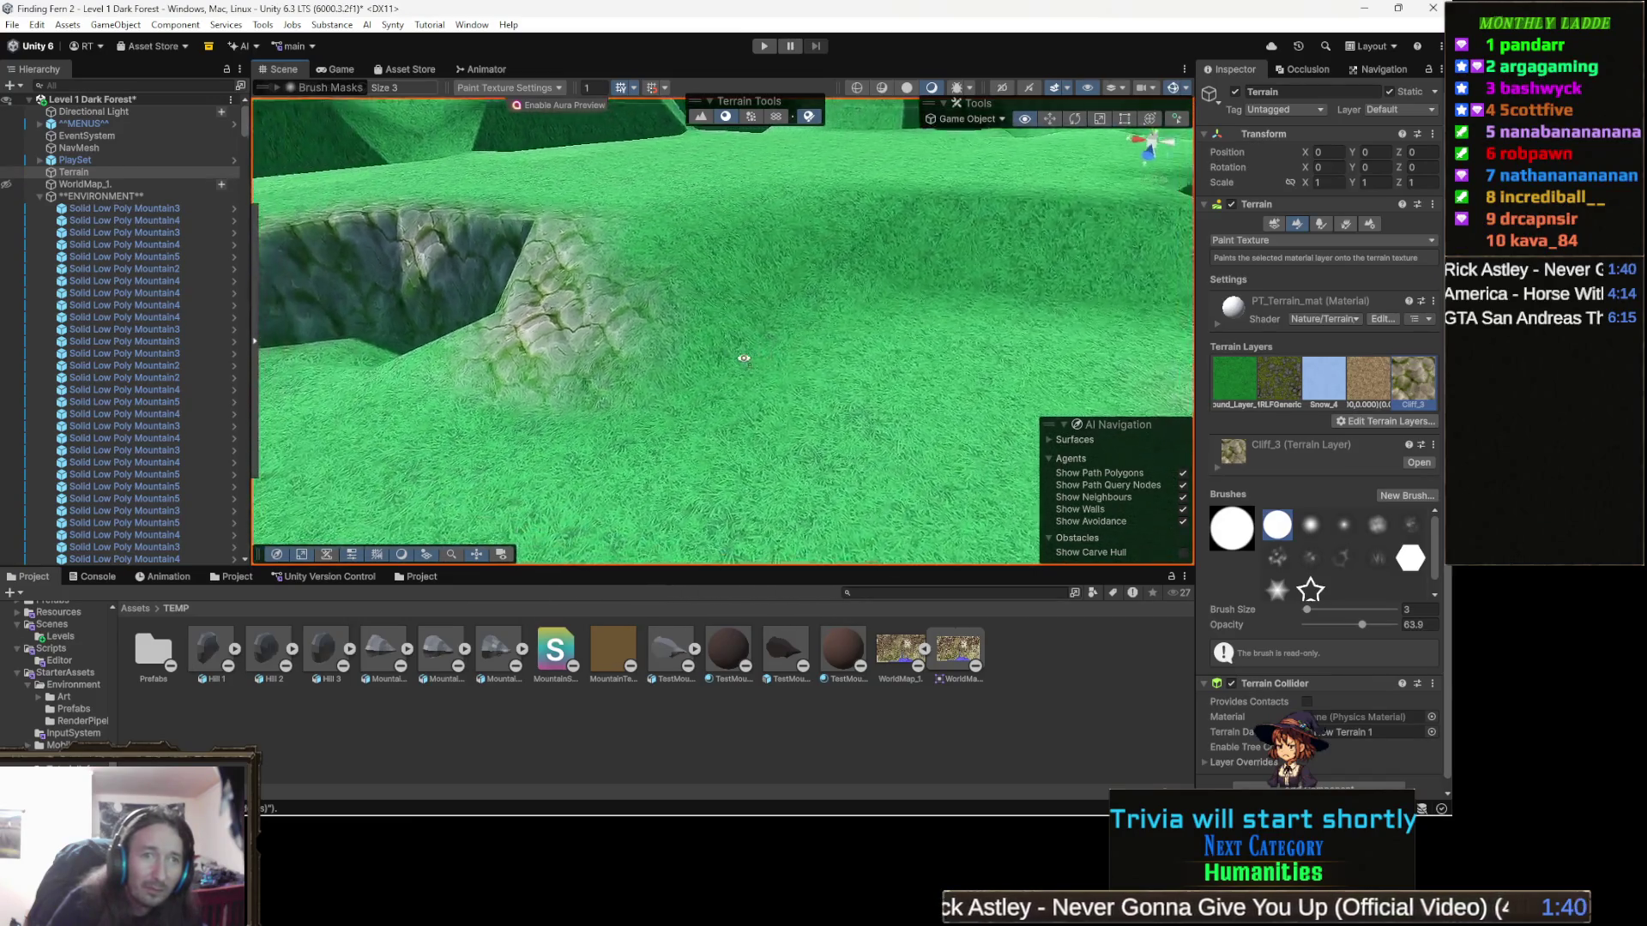
left_click_drag(647, 351, 491, 344)
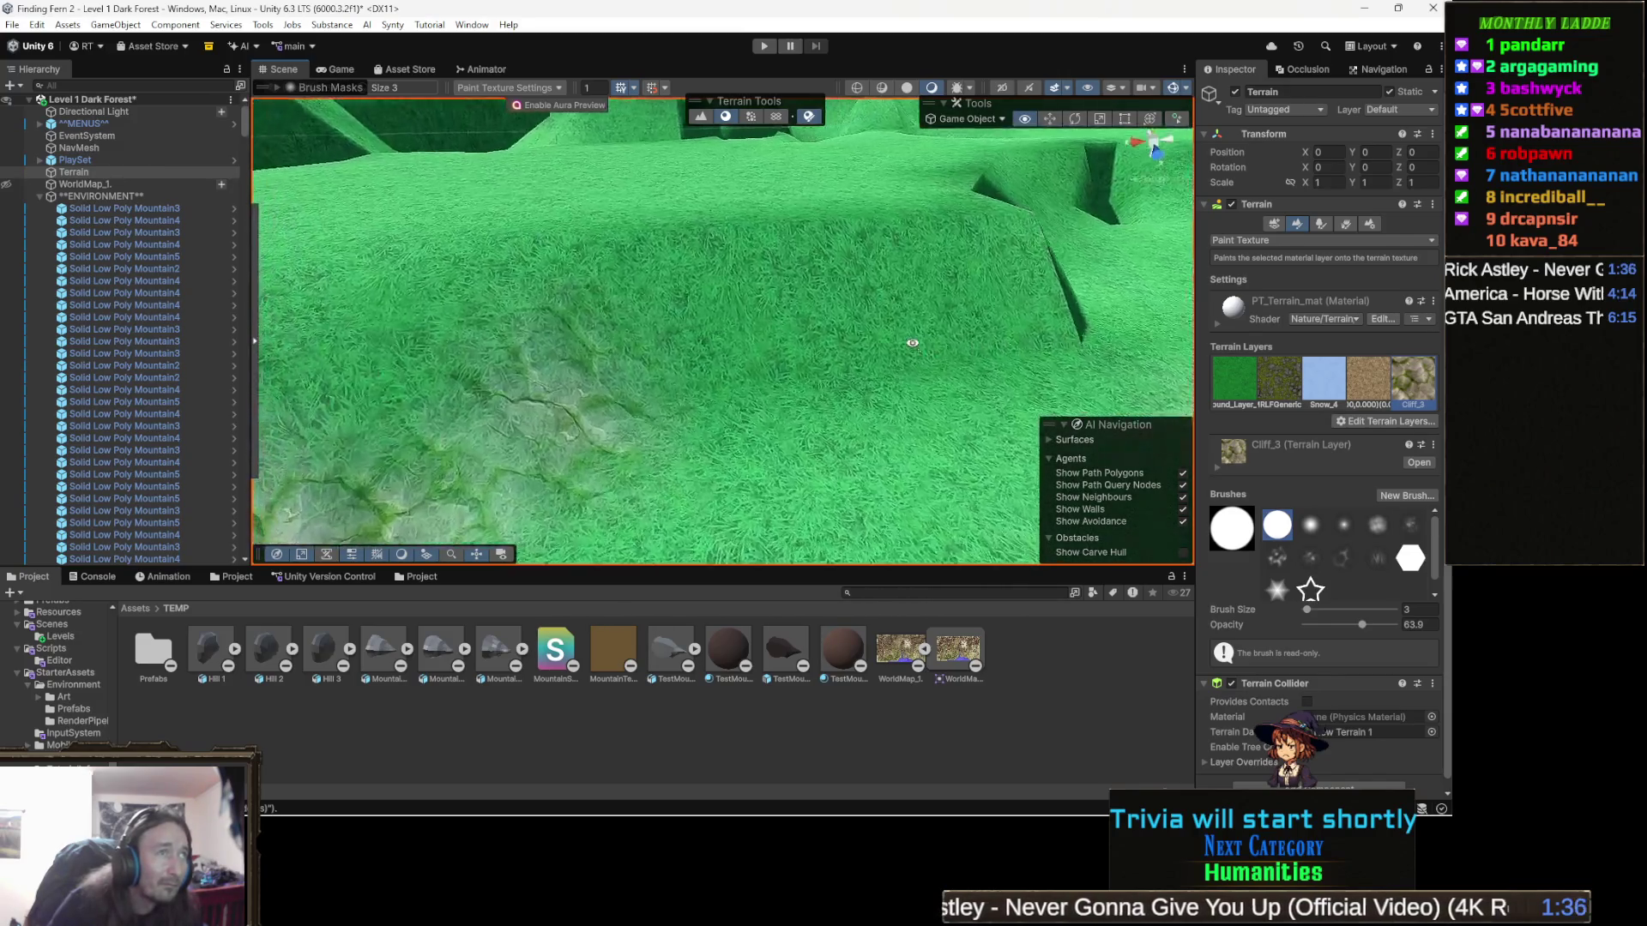
left_click_drag(928, 321, 655, 294)
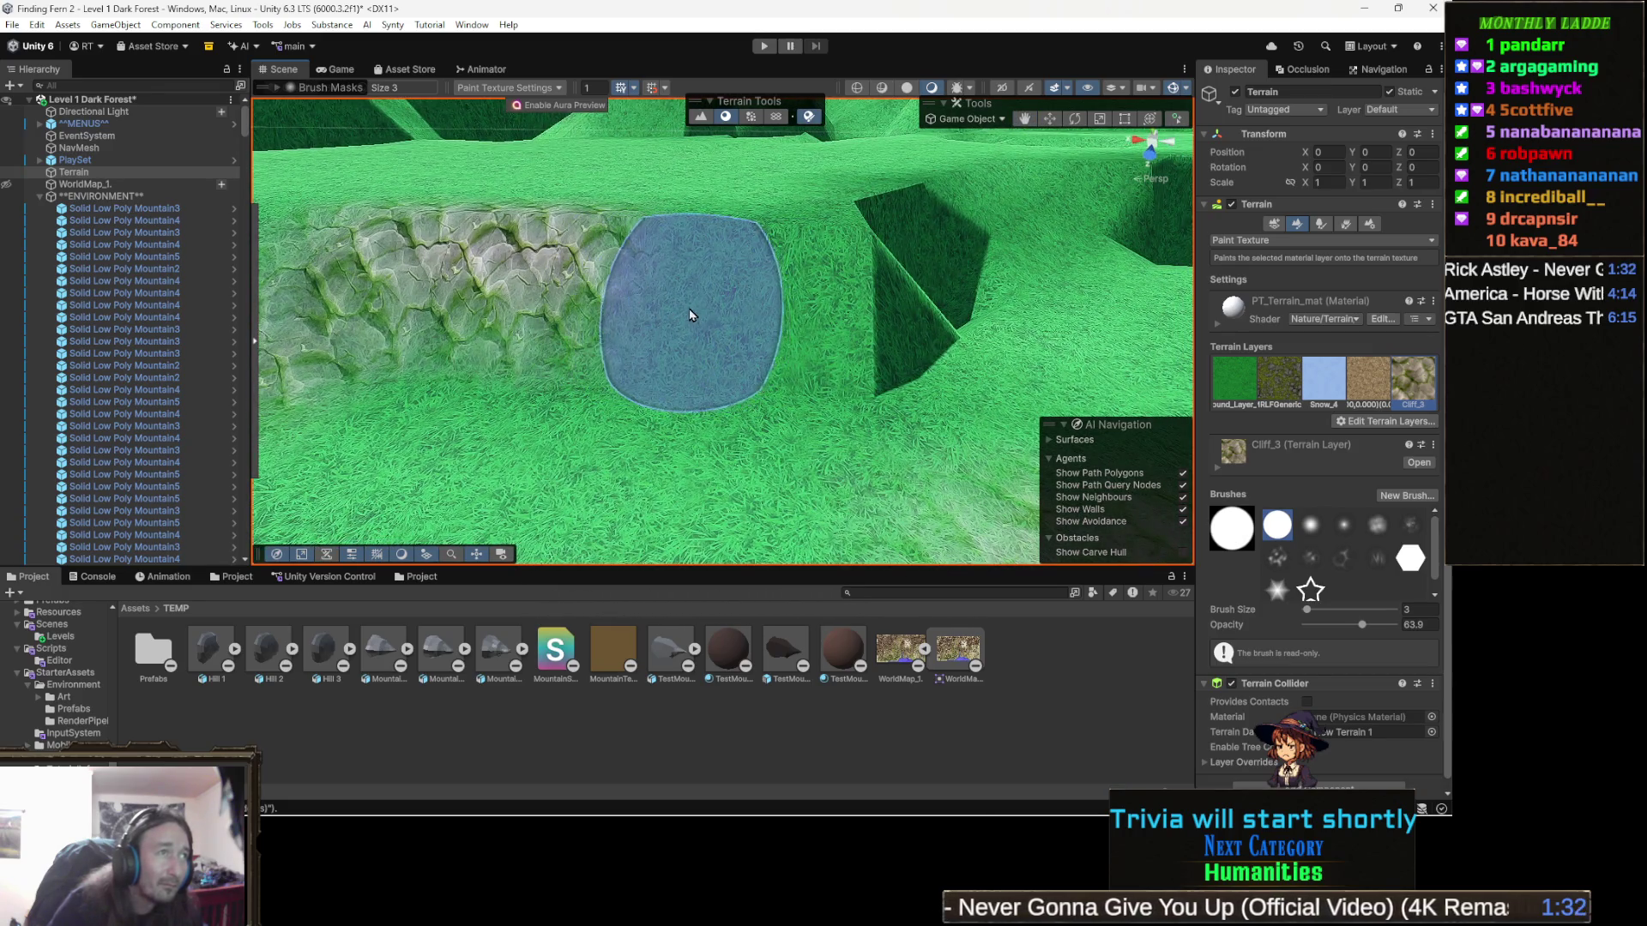
mouse_move(754, 336)
left_mouse_down()
mouse_move(908, 338)
mouse_move(691, 347)
left_mouse_up()
mouse_move(964, 349)
left_mouse_down()
mouse_move(858, 348)
mouse_move(779, 411)
mouse_move(783, 352)
mouse_move(934, 350)
mouse_move(829, 314)
mouse_move(567, 344)
mouse_move(523, 352)
mouse_move(506, 412)
mouse_move(926, 382)
mouse_move(811, 374)
mouse_move(867, 391)
mouse_move(847, 360)
mouse_move(925, 474)
mouse_move(847, 461)
left_mouse_up()
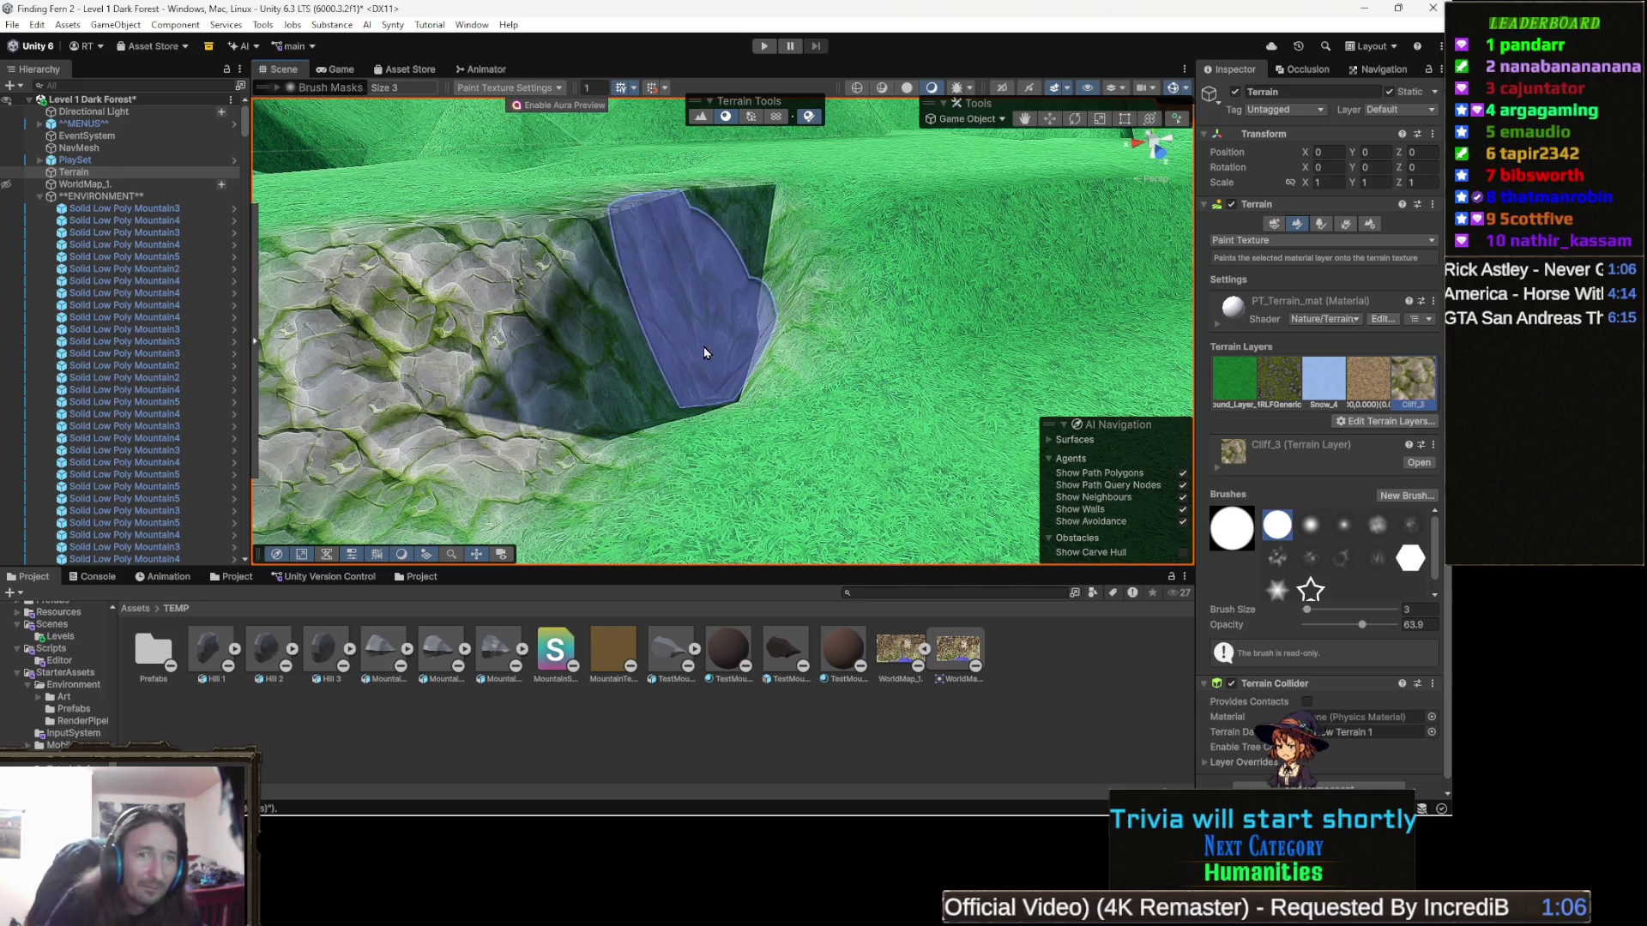
Step: Orbit along the rocky cliff to face the dark hollow and its wall
mouse_move(712, 348)
left_mouse_down()
mouse_move(1043, 313)
mouse_move(802, 402)
mouse_move(695, 357)
mouse_move(763, 340)
mouse_move(617, 376)
mouse_move(761, 397)
mouse_move(663, 377)
left_mouse_up()
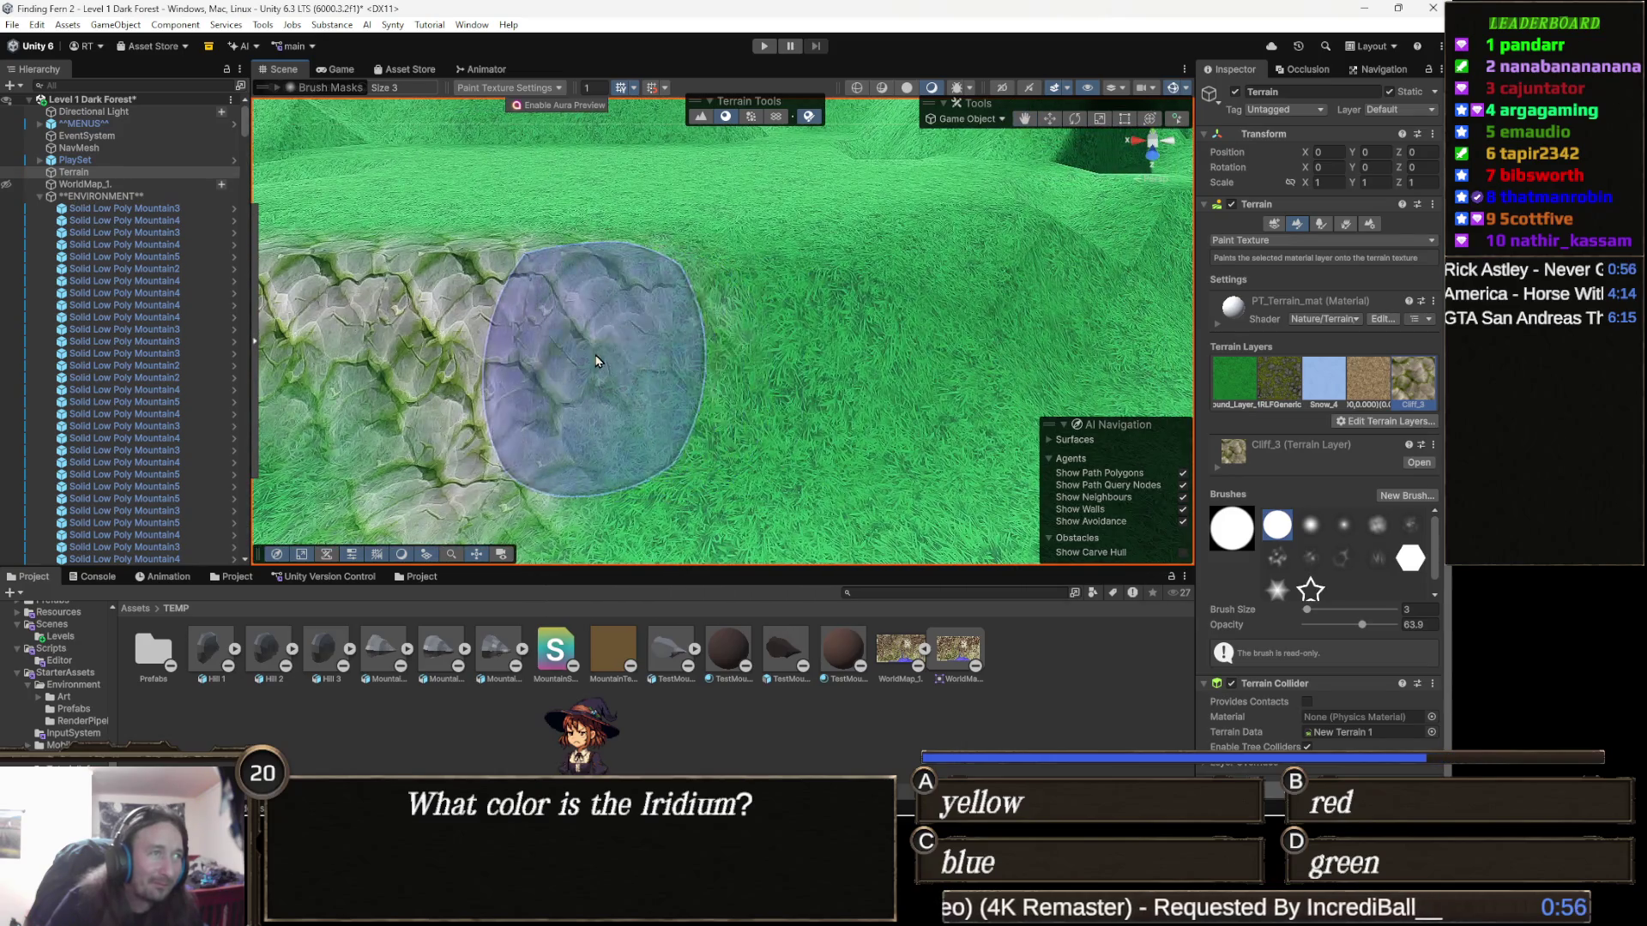
left_click_drag(860, 345, 860, 352)
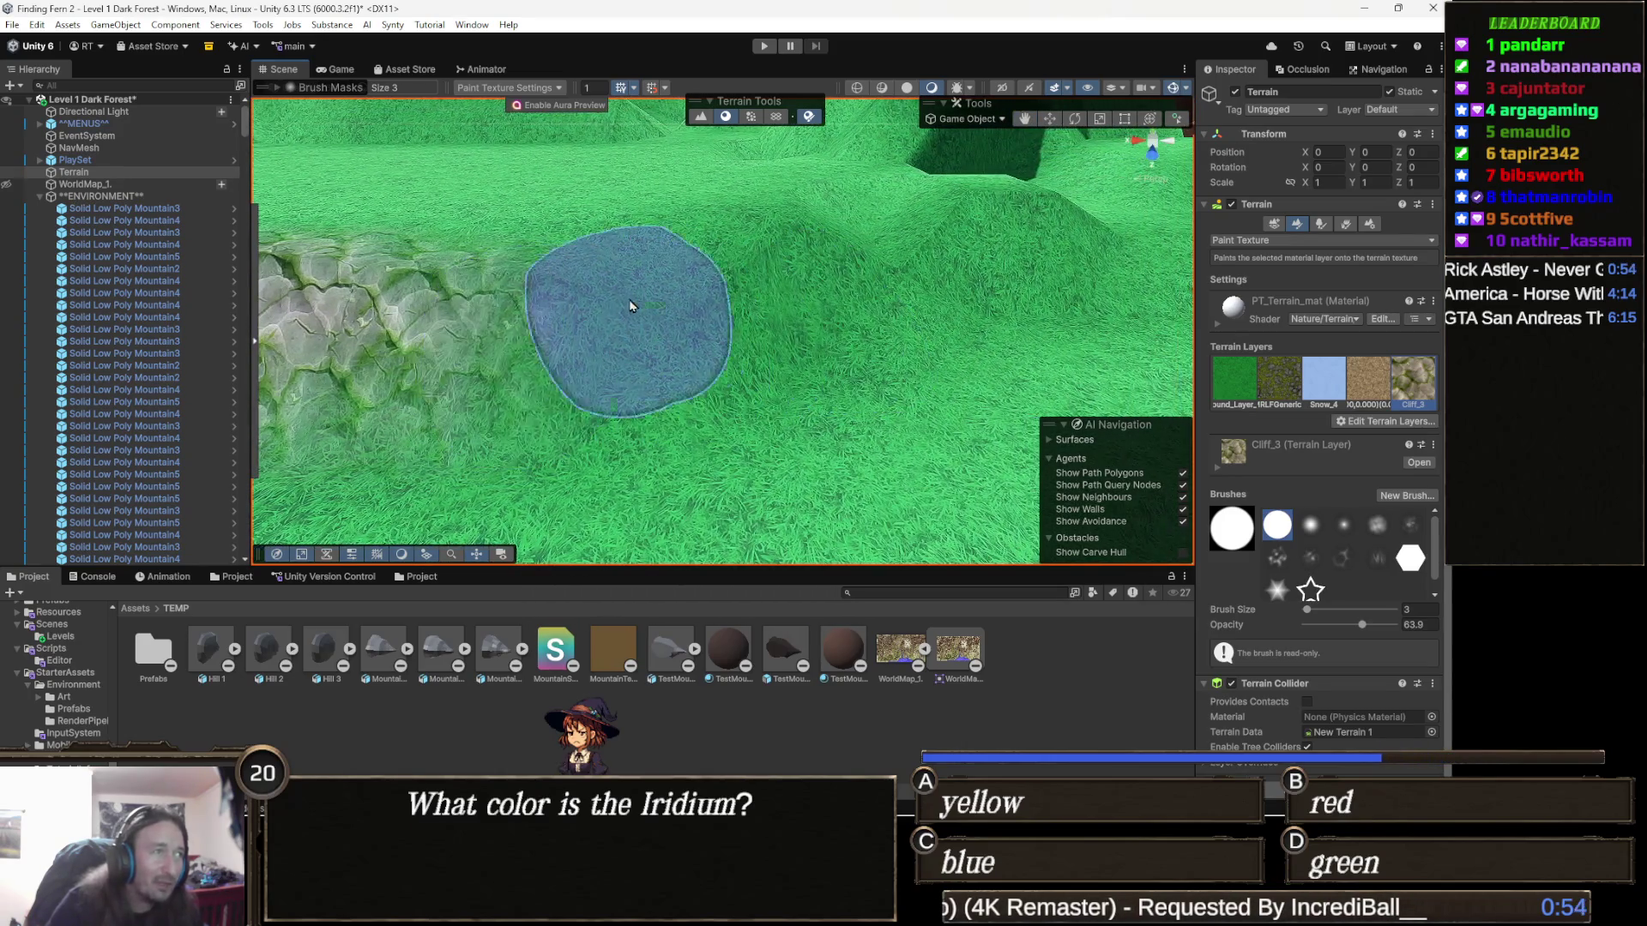
left_click_drag(861, 293, 680, 313)
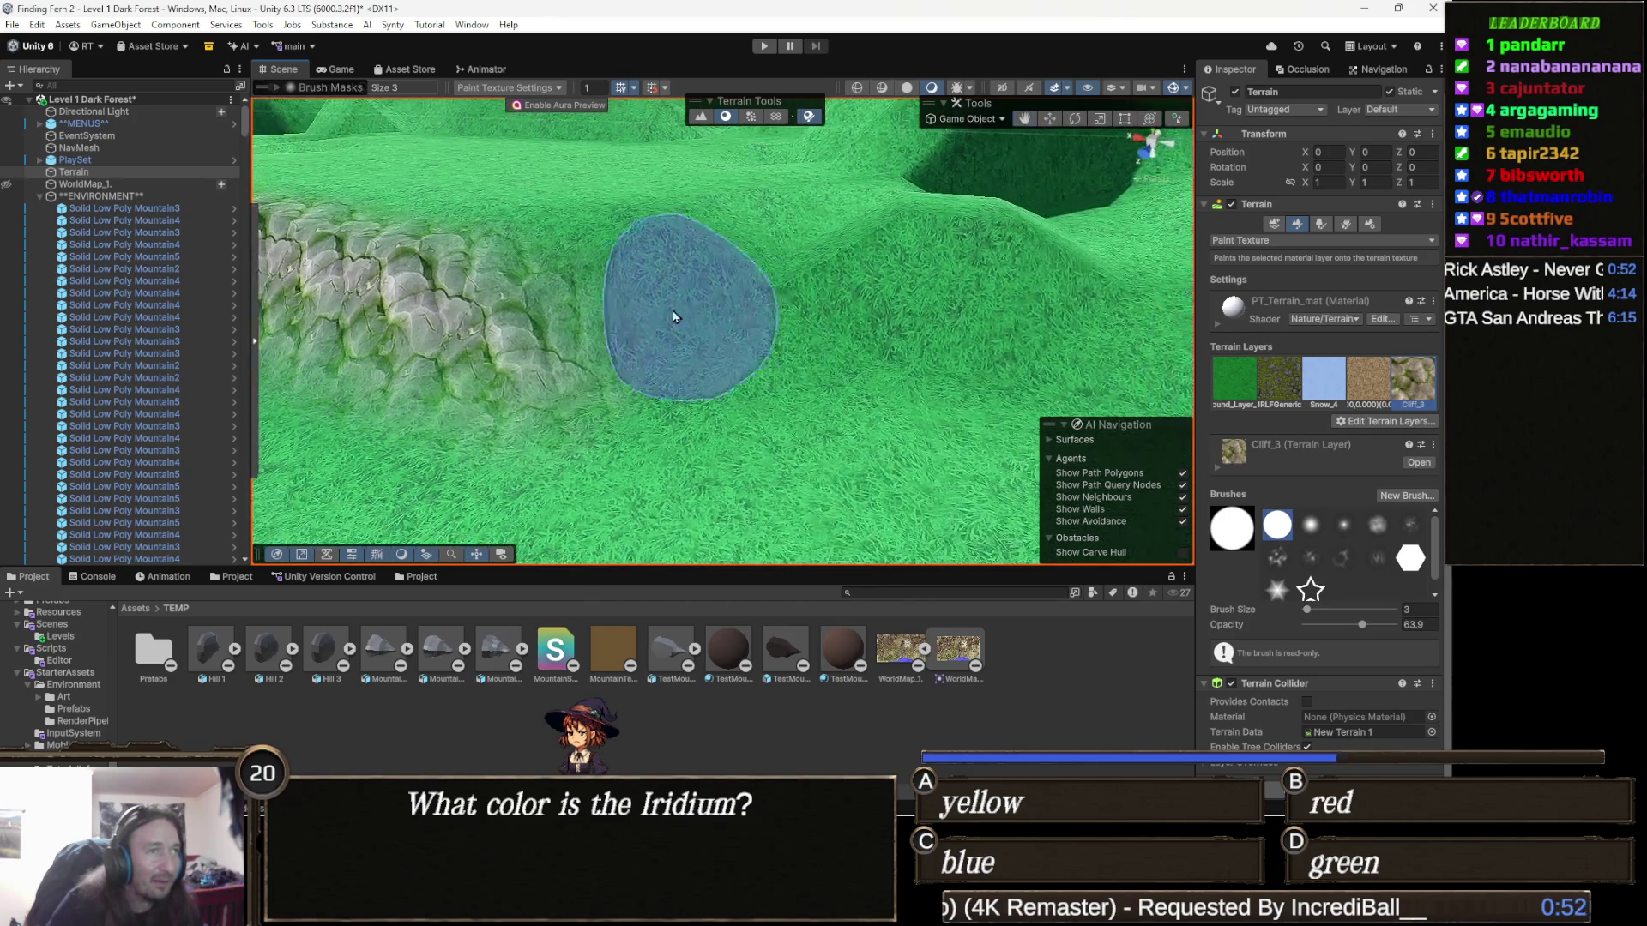
mouse_move(804, 320)
left_mouse_down()
mouse_move(670, 327)
mouse_move(816, 320)
left_mouse_up()
mouse_move(924, 314)
left_mouse_down()
mouse_move(916, 352)
mouse_move(796, 338)
mouse_move(655, 391)
mouse_move(772, 269)
mouse_move(772, 379)
mouse_move(682, 393)
mouse_move(956, 392)
mouse_move(805, 383)
left_mouse_up()
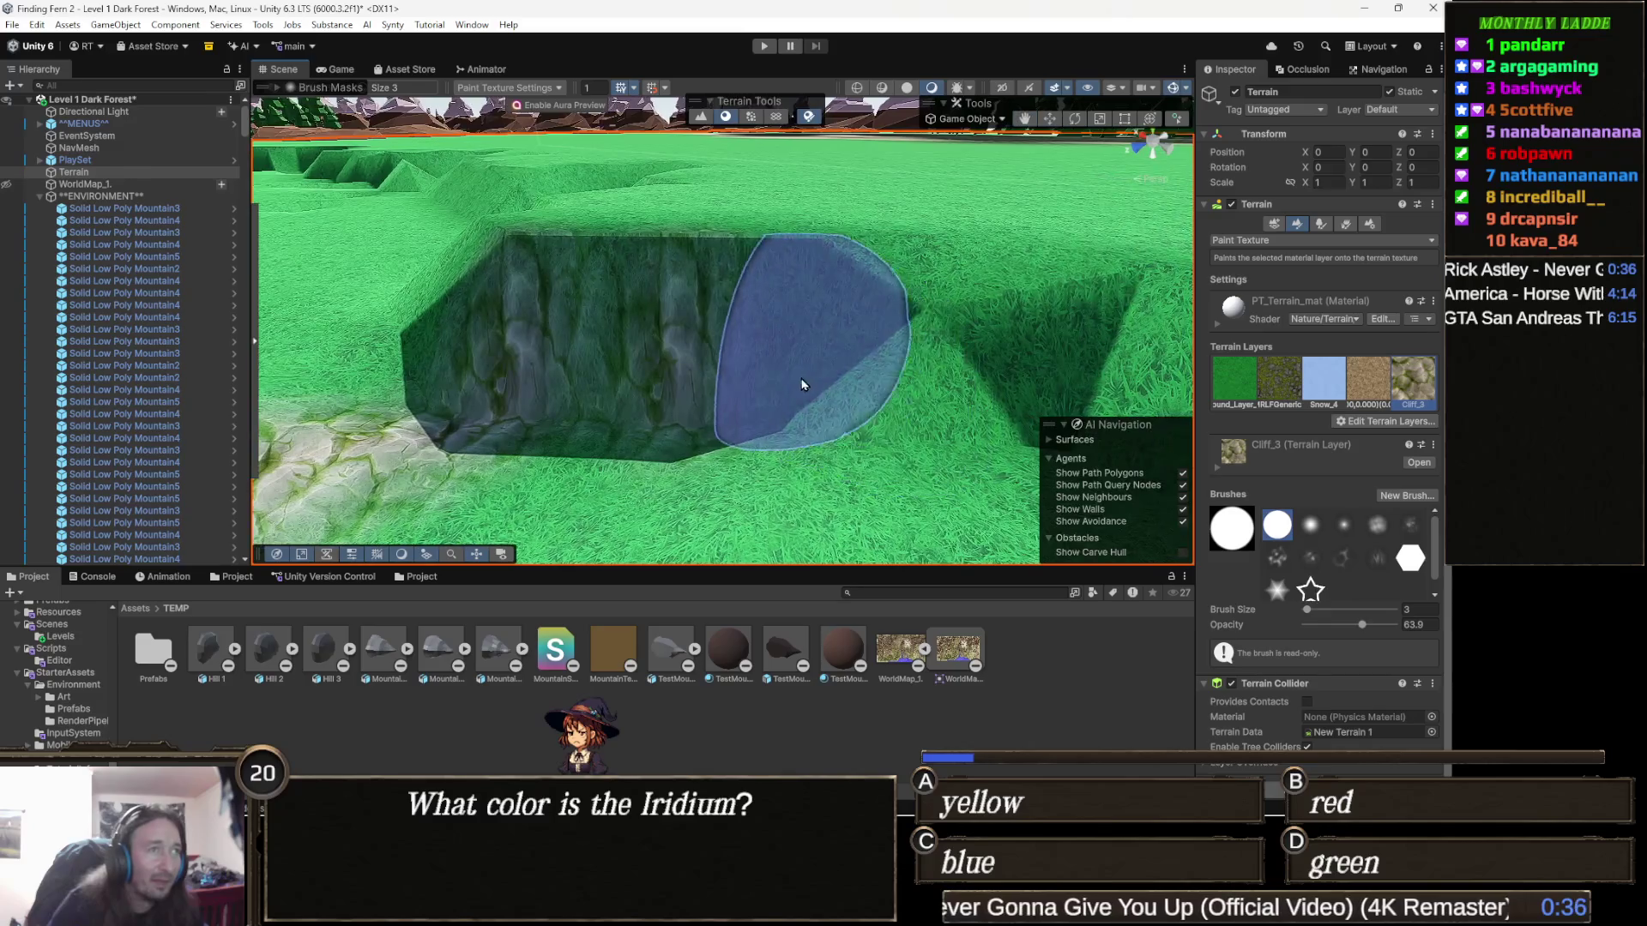
left_click_drag(965, 407, 794, 391)
mouse_move(895, 397)
left_mouse_down()
mouse_move(725, 386)
mouse_move(802, 397)
mouse_move(779, 423)
mouse_move(809, 372)
mouse_move(670, 403)
mouse_move(919, 375)
mouse_move(966, 390)
mouse_move(965, 423)
mouse_move(1037, 391)
mouse_move(667, 336)
mouse_move(637, 299)
mouse_move(837, 349)
left_mouse_up()
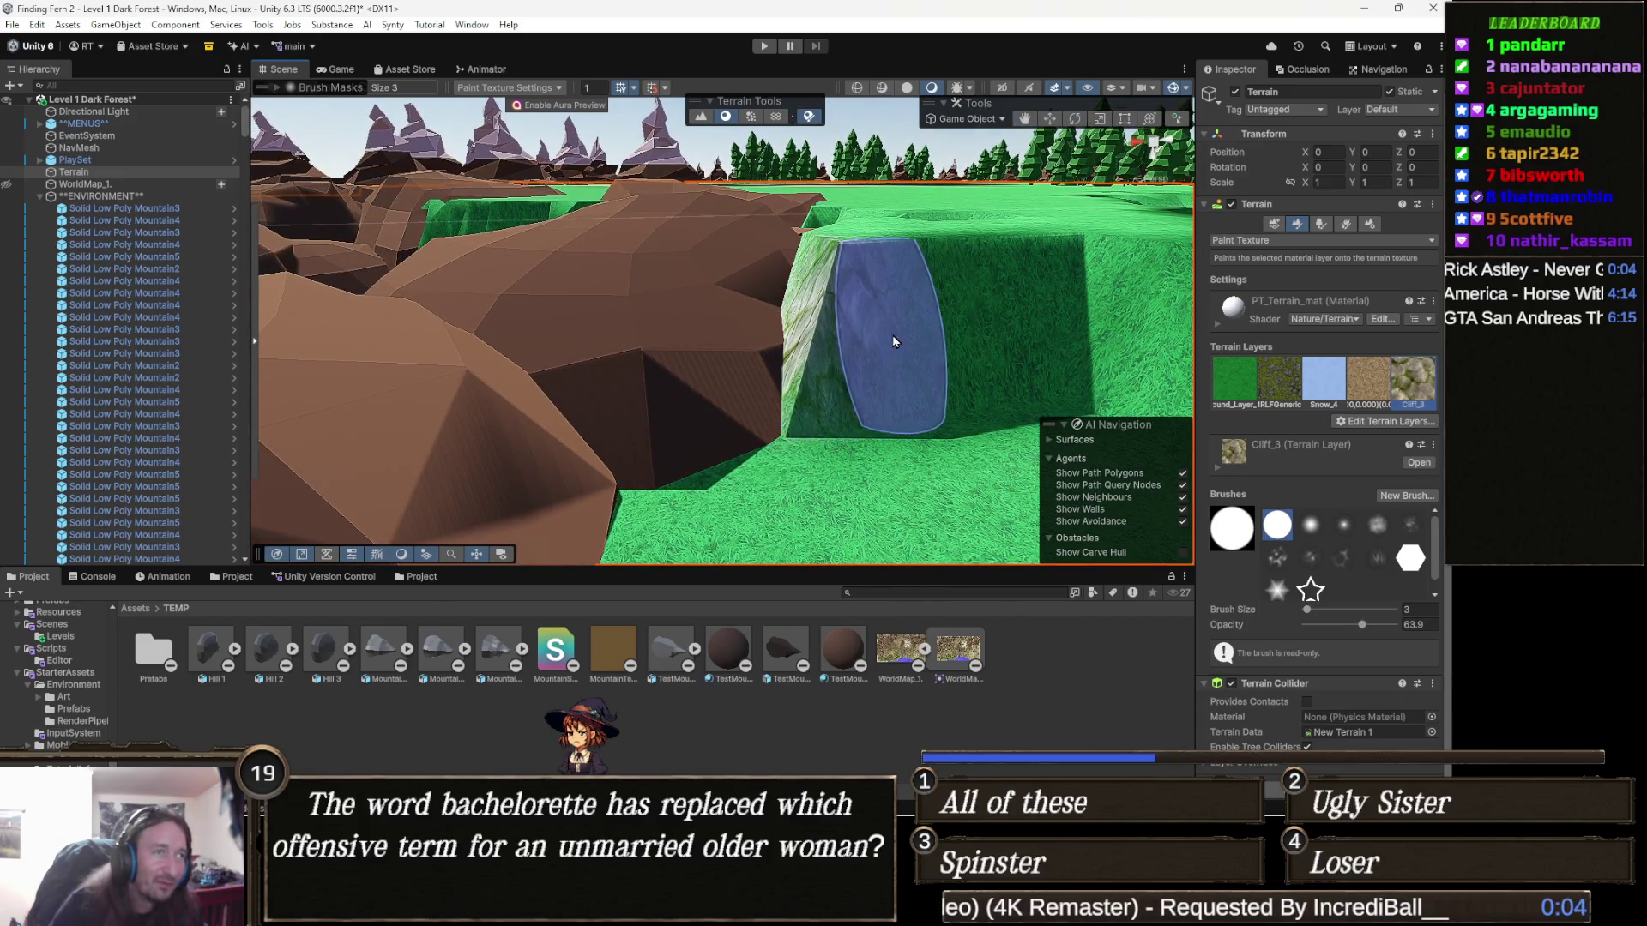
Step: Work along the long cliff wall and around the pit, brushing Cliff_3 onto the steep walls
left_click_drag(997, 336, 708, 338)
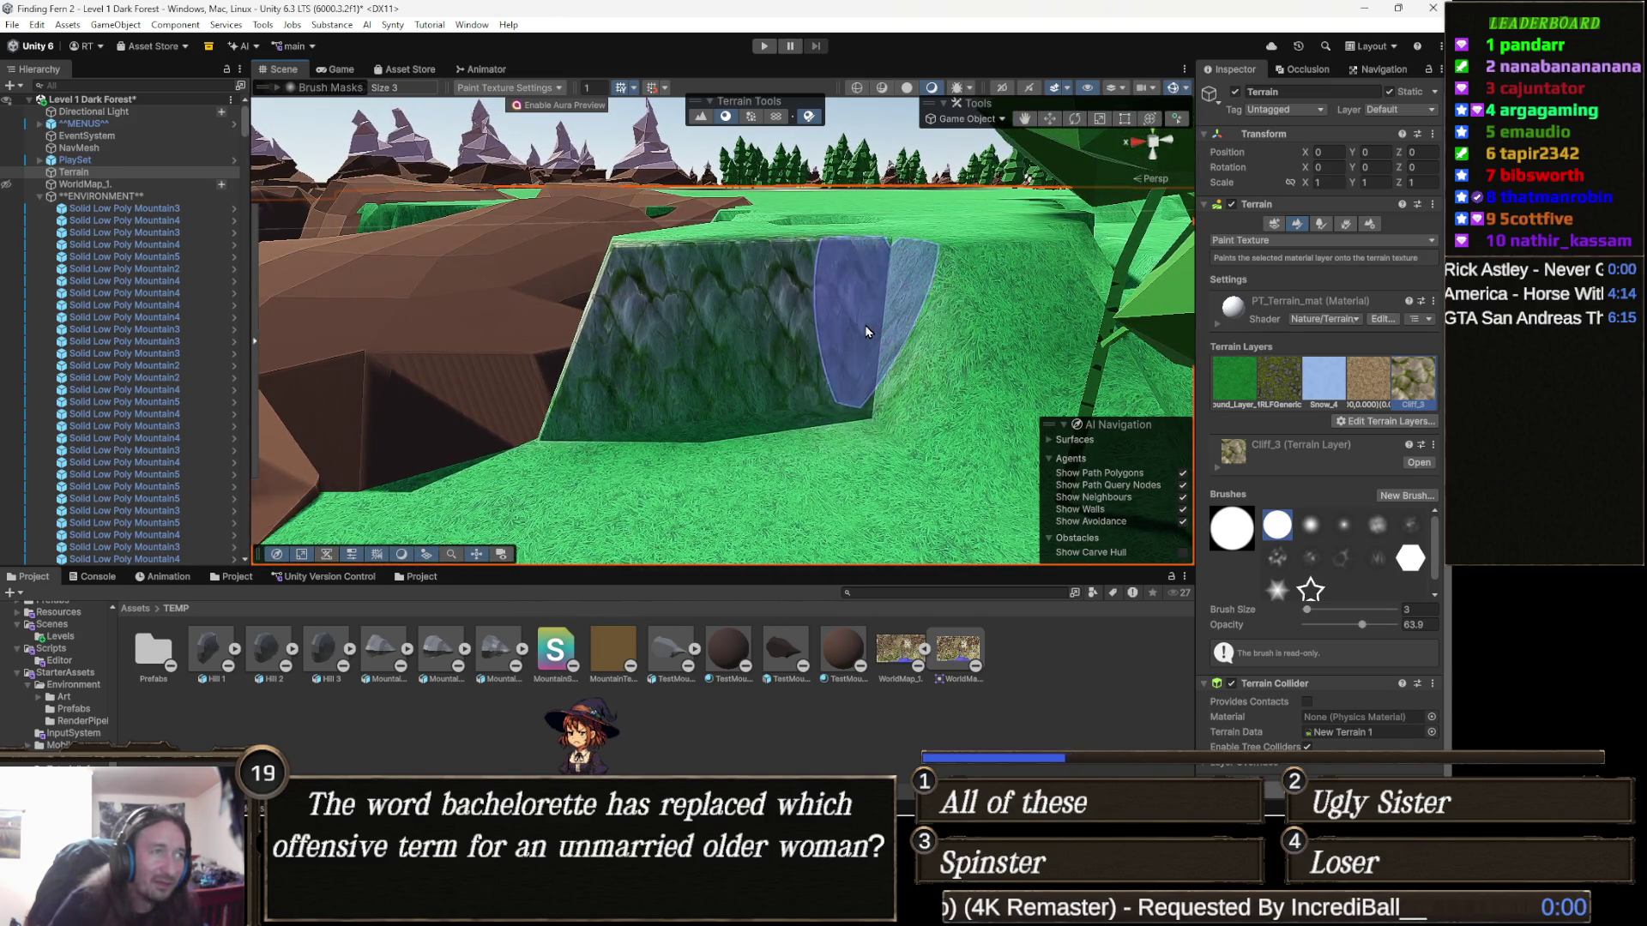
mouse_move(1021, 340)
left_mouse_down()
mouse_move(820, 321)
mouse_move(654, 332)
left_mouse_up()
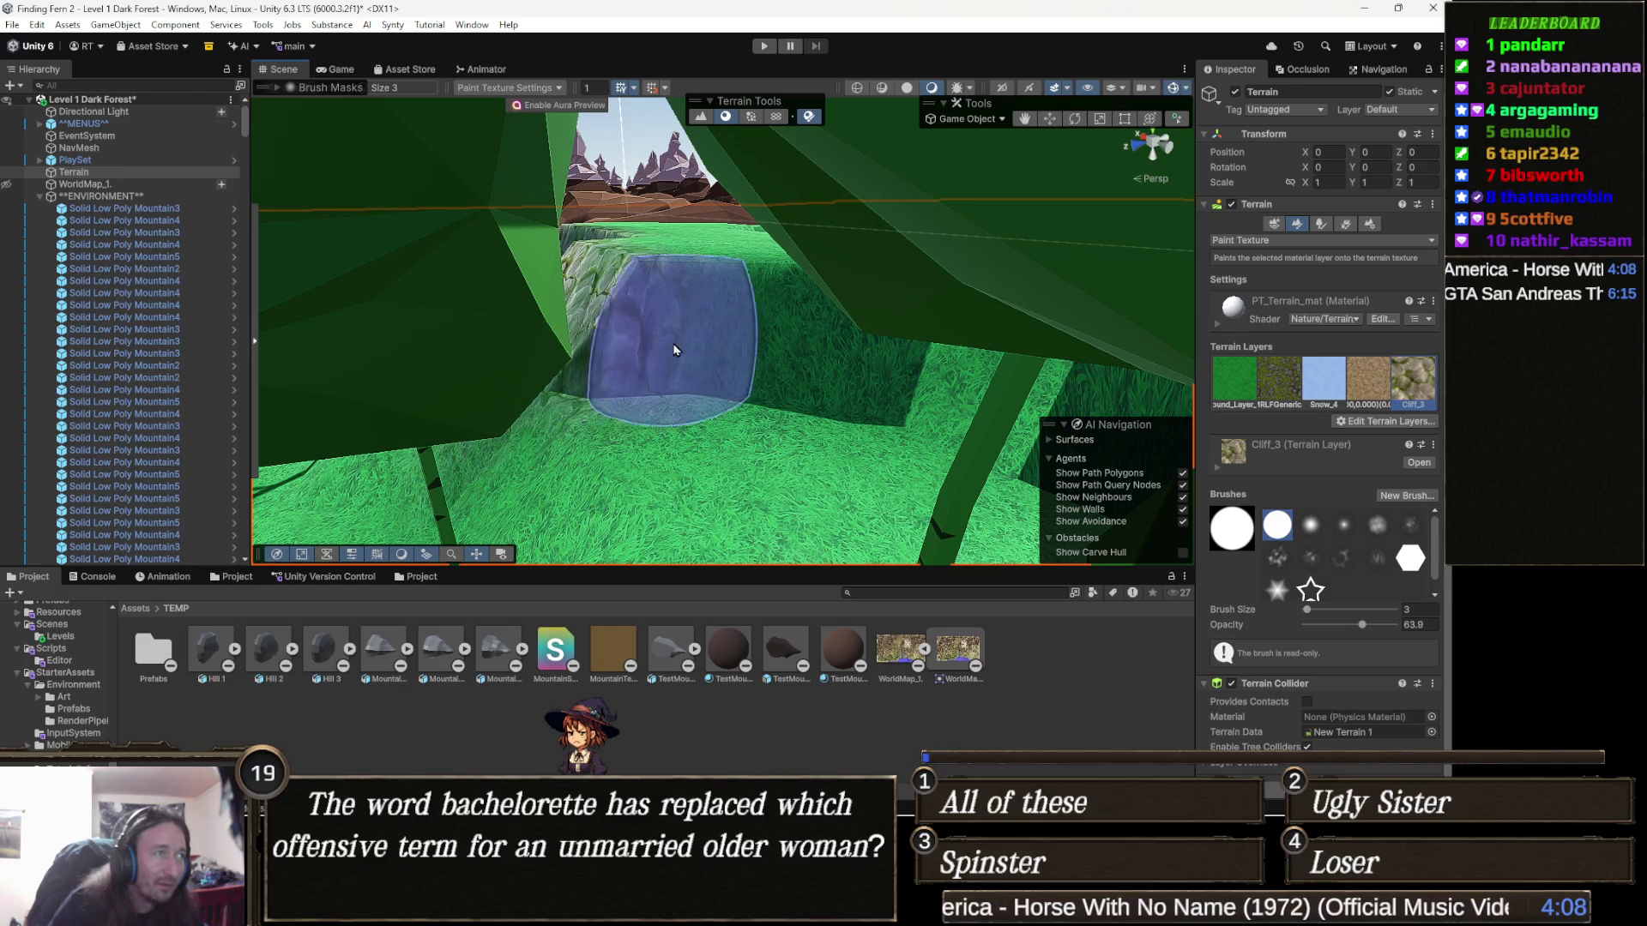
mouse_move(894, 371)
left_mouse_down()
mouse_move(948, 371)
mouse_move(577, 367)
left_mouse_up()
mouse_move(729, 391)
left_mouse_down()
mouse_move(614, 423)
mouse_move(750, 403)
mouse_move(698, 434)
mouse_move(861, 434)
mouse_move(838, 455)
mouse_move(738, 408)
left_mouse_up()
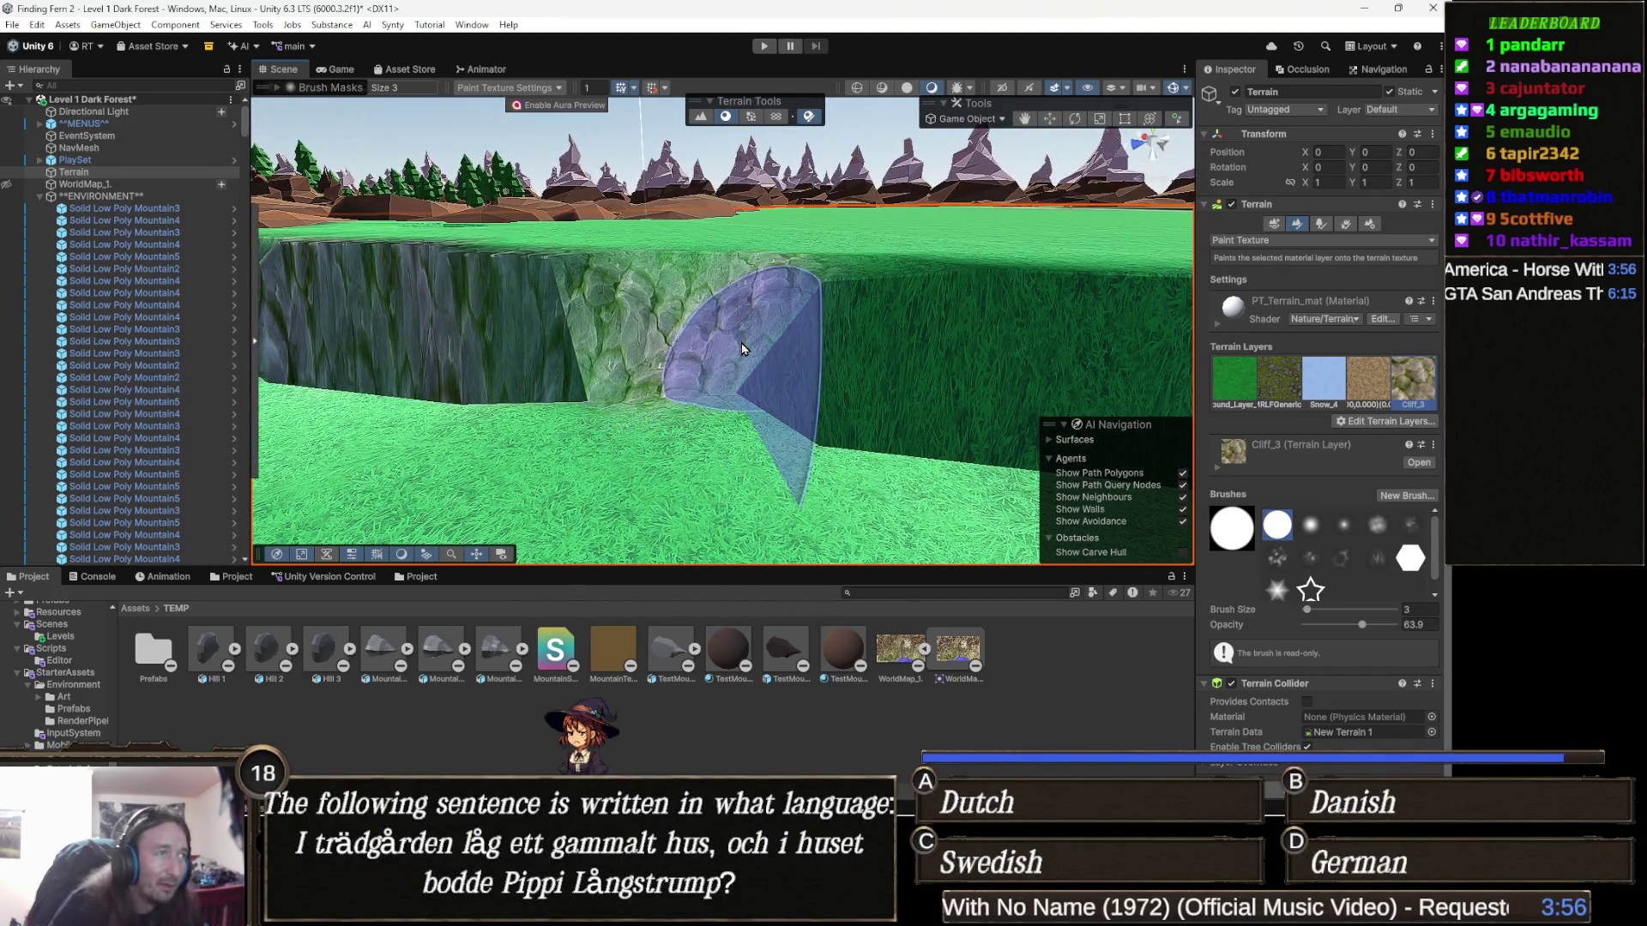
mouse_move(867, 403)
left_mouse_down()
mouse_move(838, 382)
mouse_move(712, 378)
mouse_move(1001, 380)
mouse_move(1087, 405)
left_mouse_up()
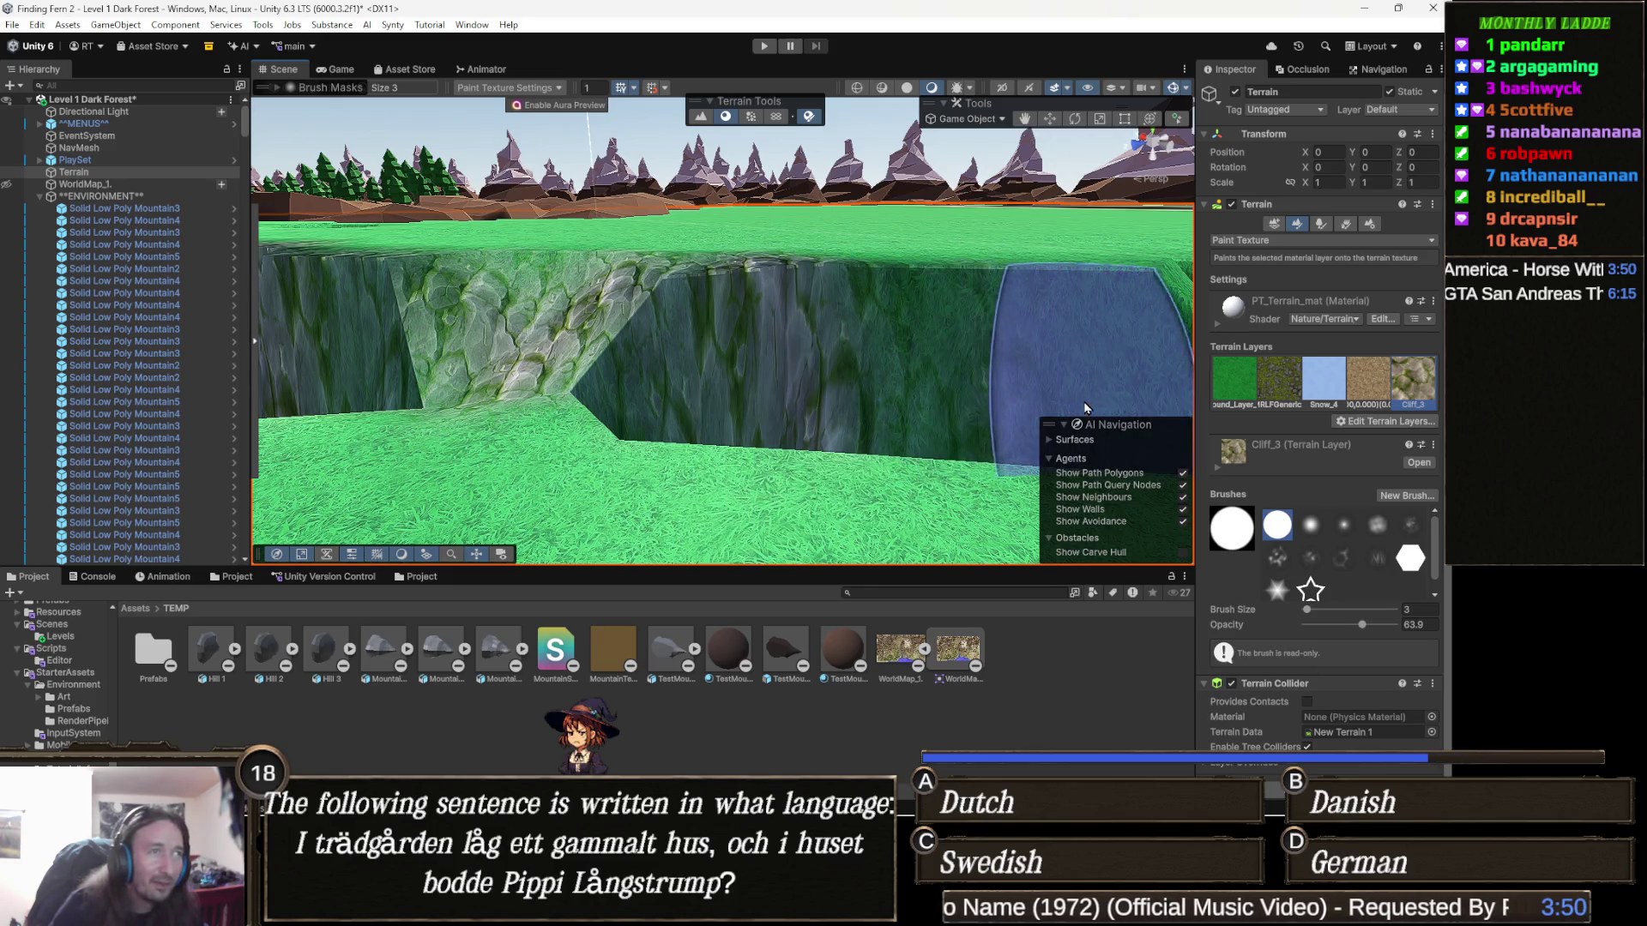
scroll(986, 403, "up", 3)
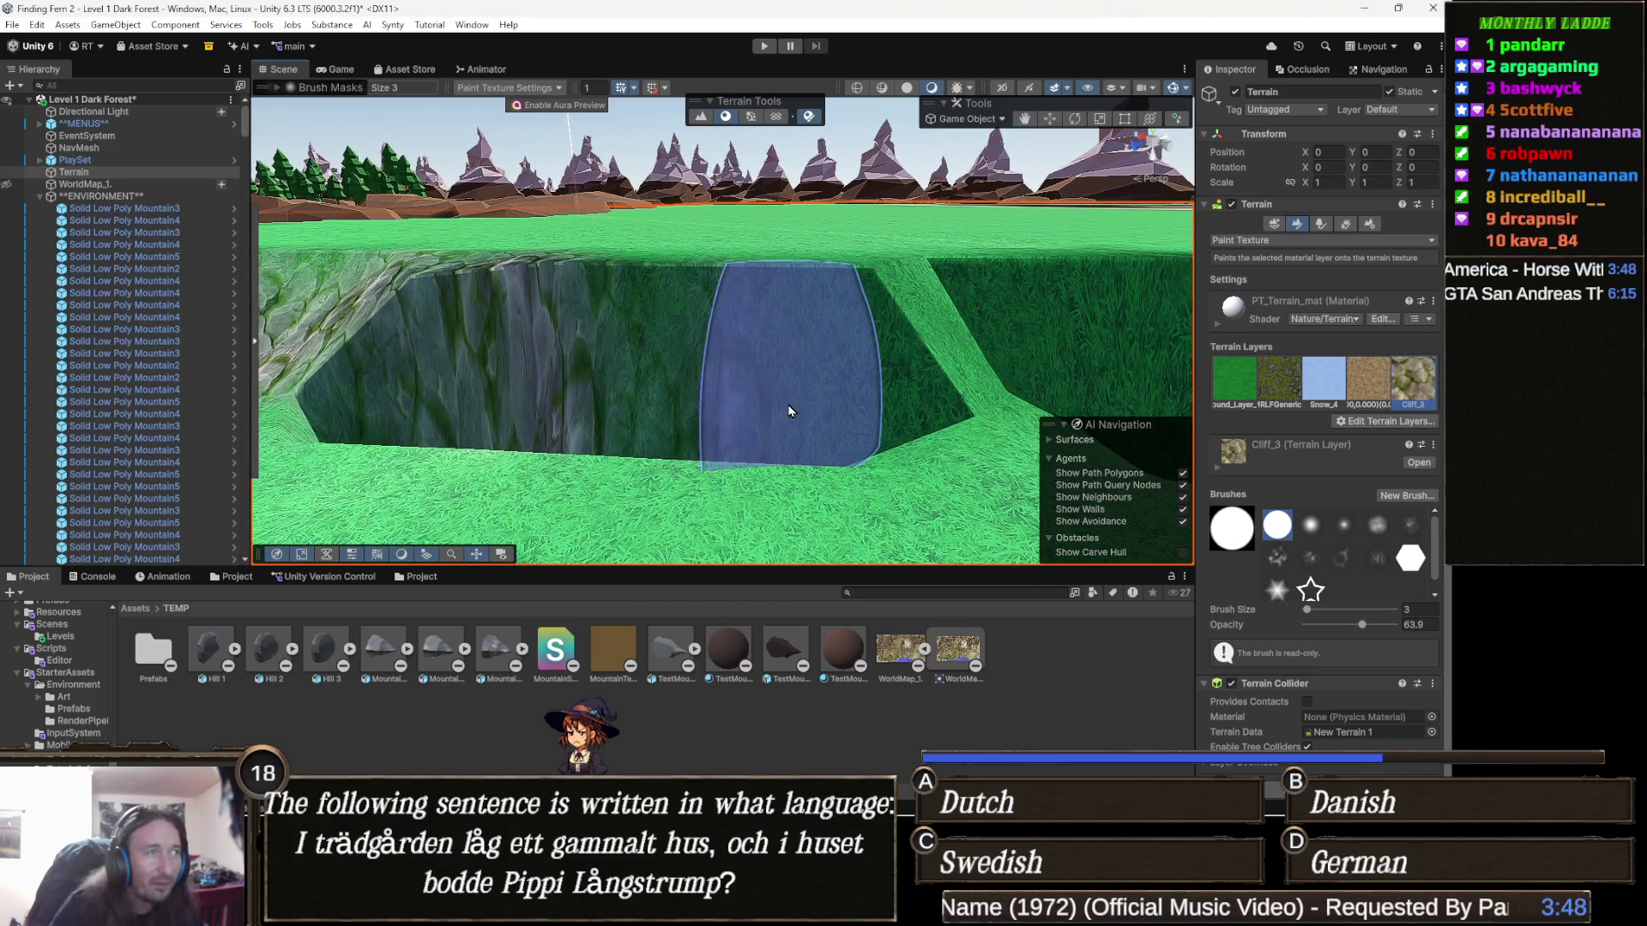
mouse_move(759, 419)
left_mouse_down()
mouse_move(693, 399)
mouse_move(699, 370)
mouse_move(892, 406)
mouse_move(647, 379)
mouse_move(780, 397)
mouse_move(845, 478)
mouse_move(827, 404)
mouse_move(761, 393)
mouse_move(761, 350)
mouse_move(812, 371)
mouse_move(650, 409)
left_mouse_up()
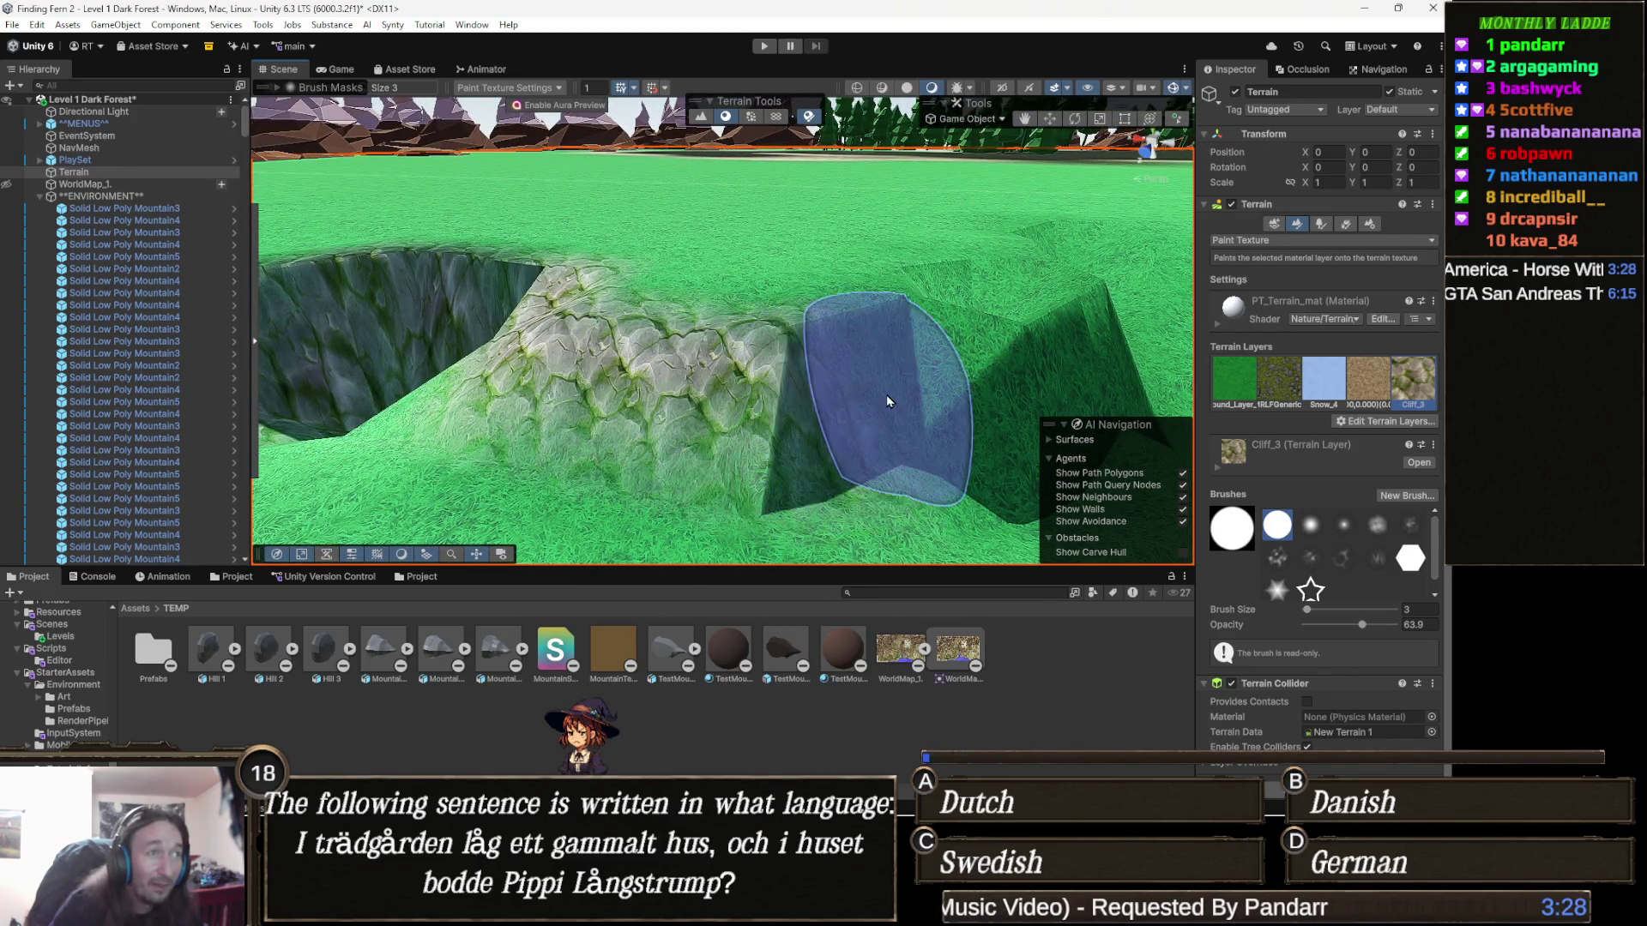
left_click_drag(887, 400, 760, 395)
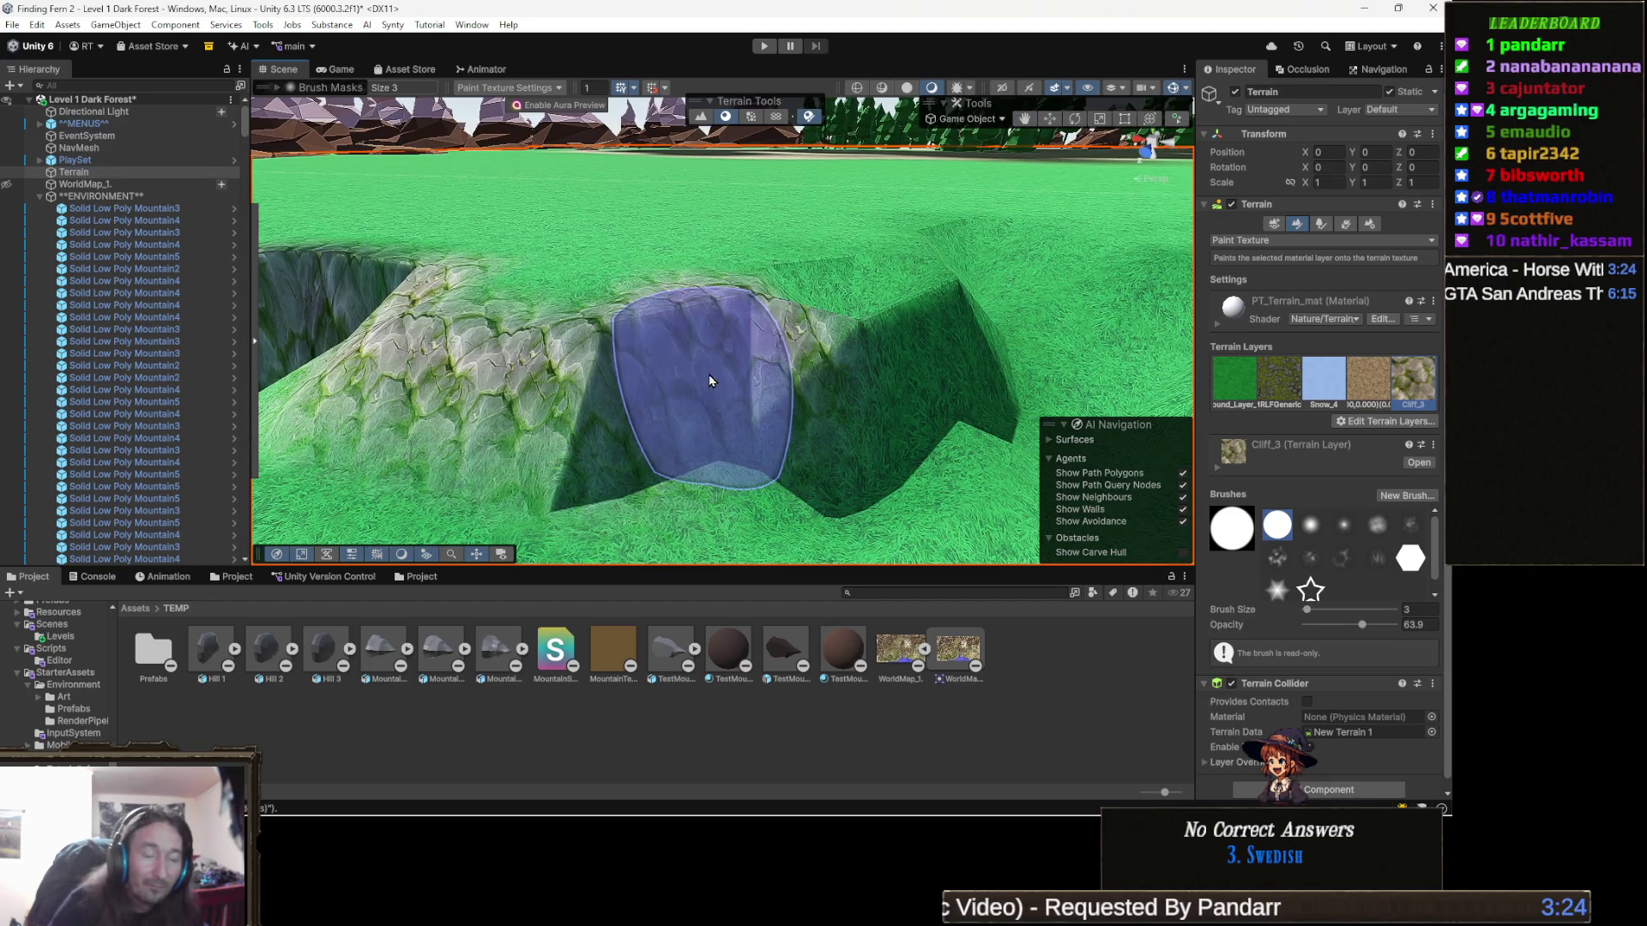
left_click_drag(611, 400, 675, 418)
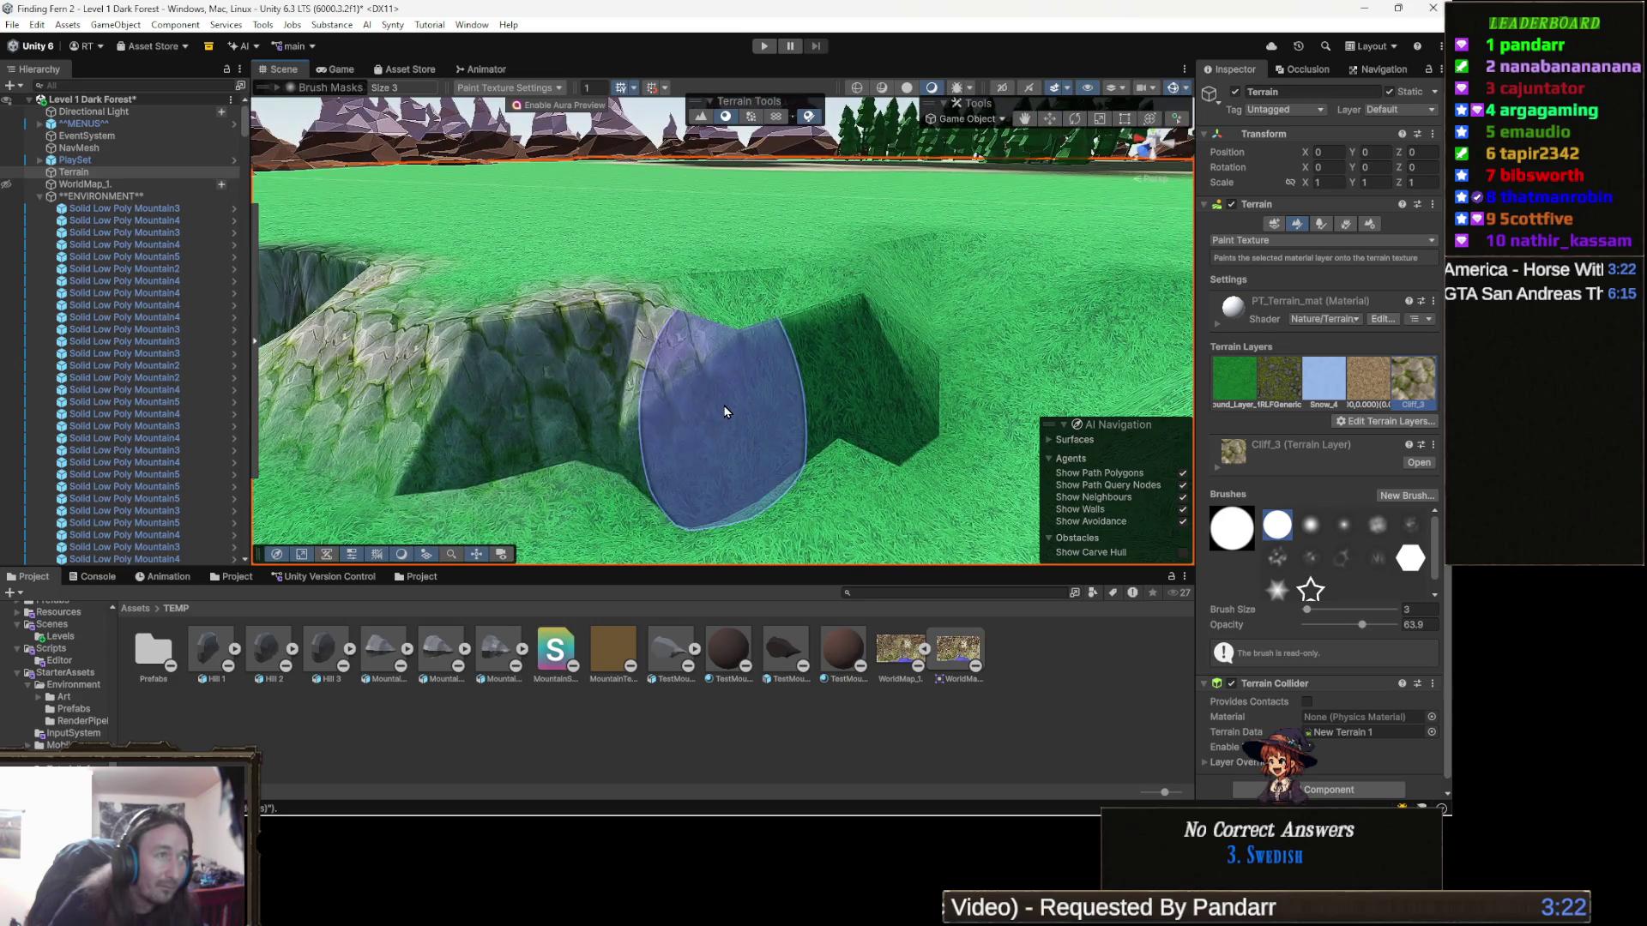
mouse_move(774, 410)
left_mouse_down()
mouse_move(654, 411)
mouse_move(1150, 472)
mouse_move(1144, 426)
mouse_move(1079, 436)
mouse_move(1052, 392)
mouse_move(851, 431)
mouse_move(862, 420)
left_mouse_up()
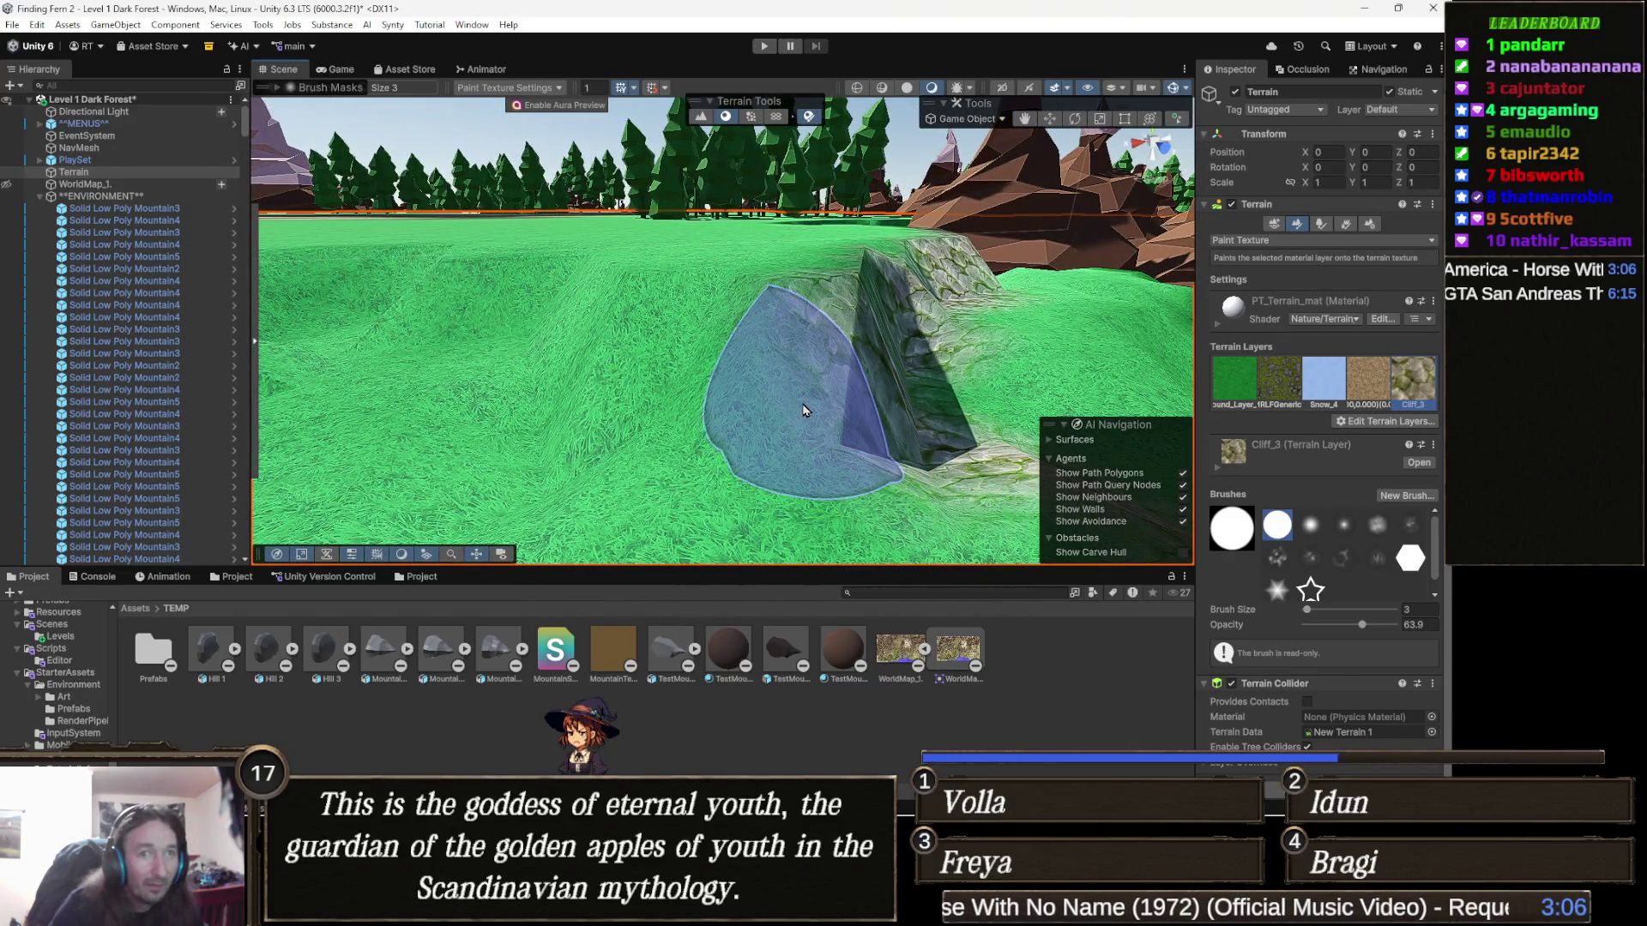
Step: Paint Cliff_3 rock texture onto the grass slope and cliff from two angles
left_click_drag(806, 409, 772, 405)
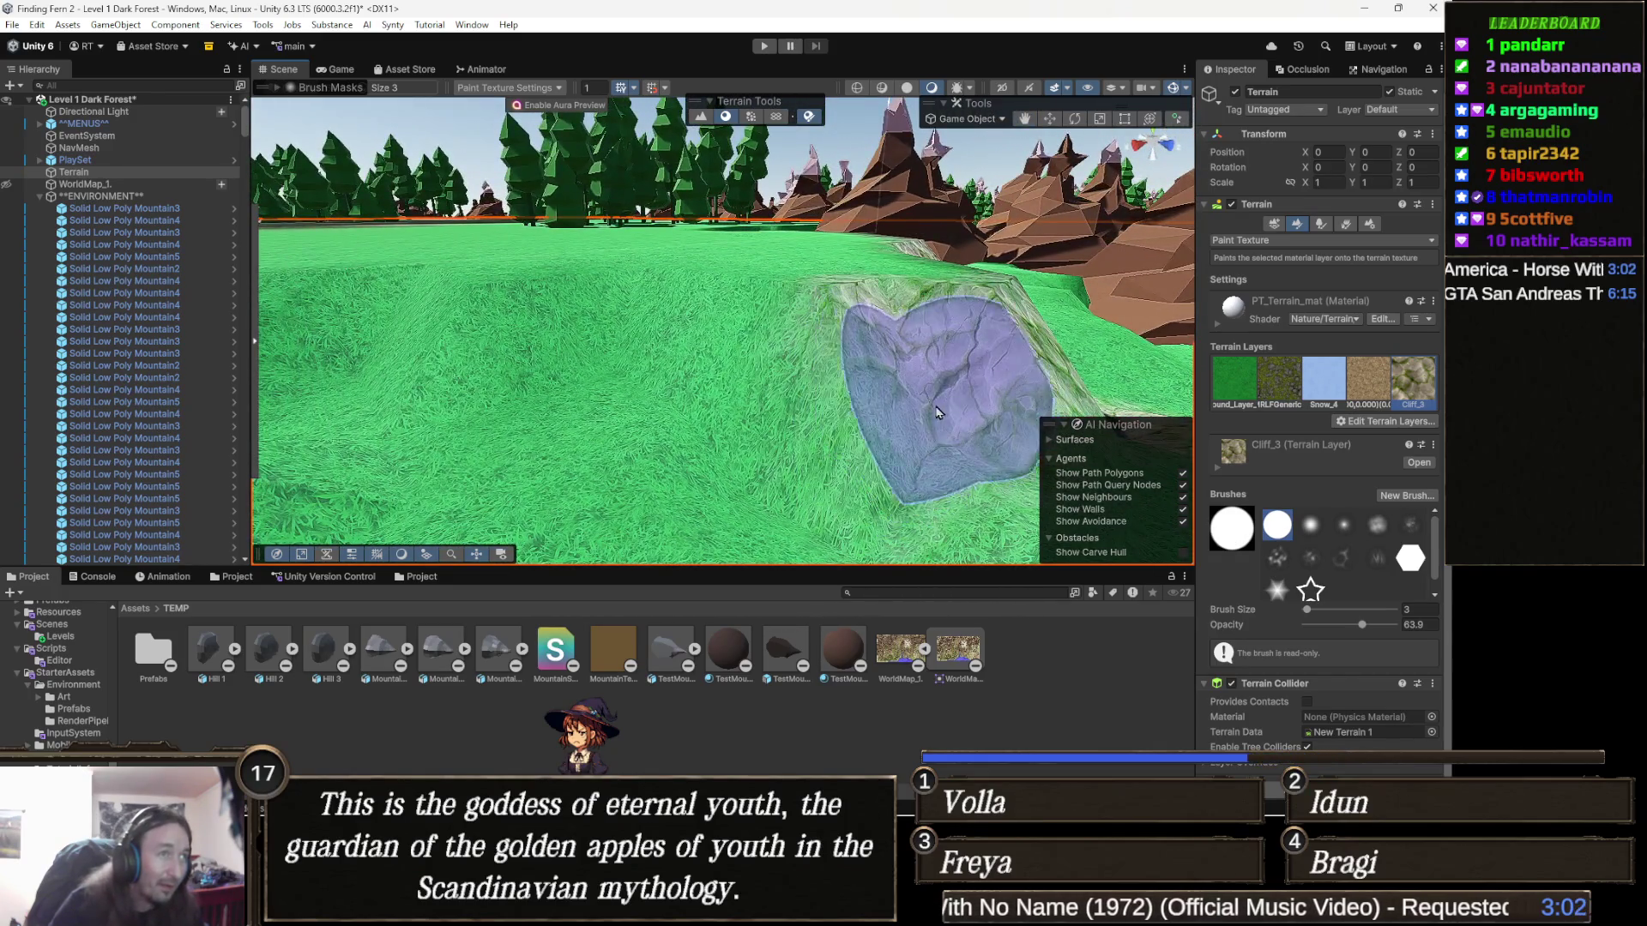
left_click_drag(933, 412, 840, 425)
left_click_drag(824, 343, 814, 375)
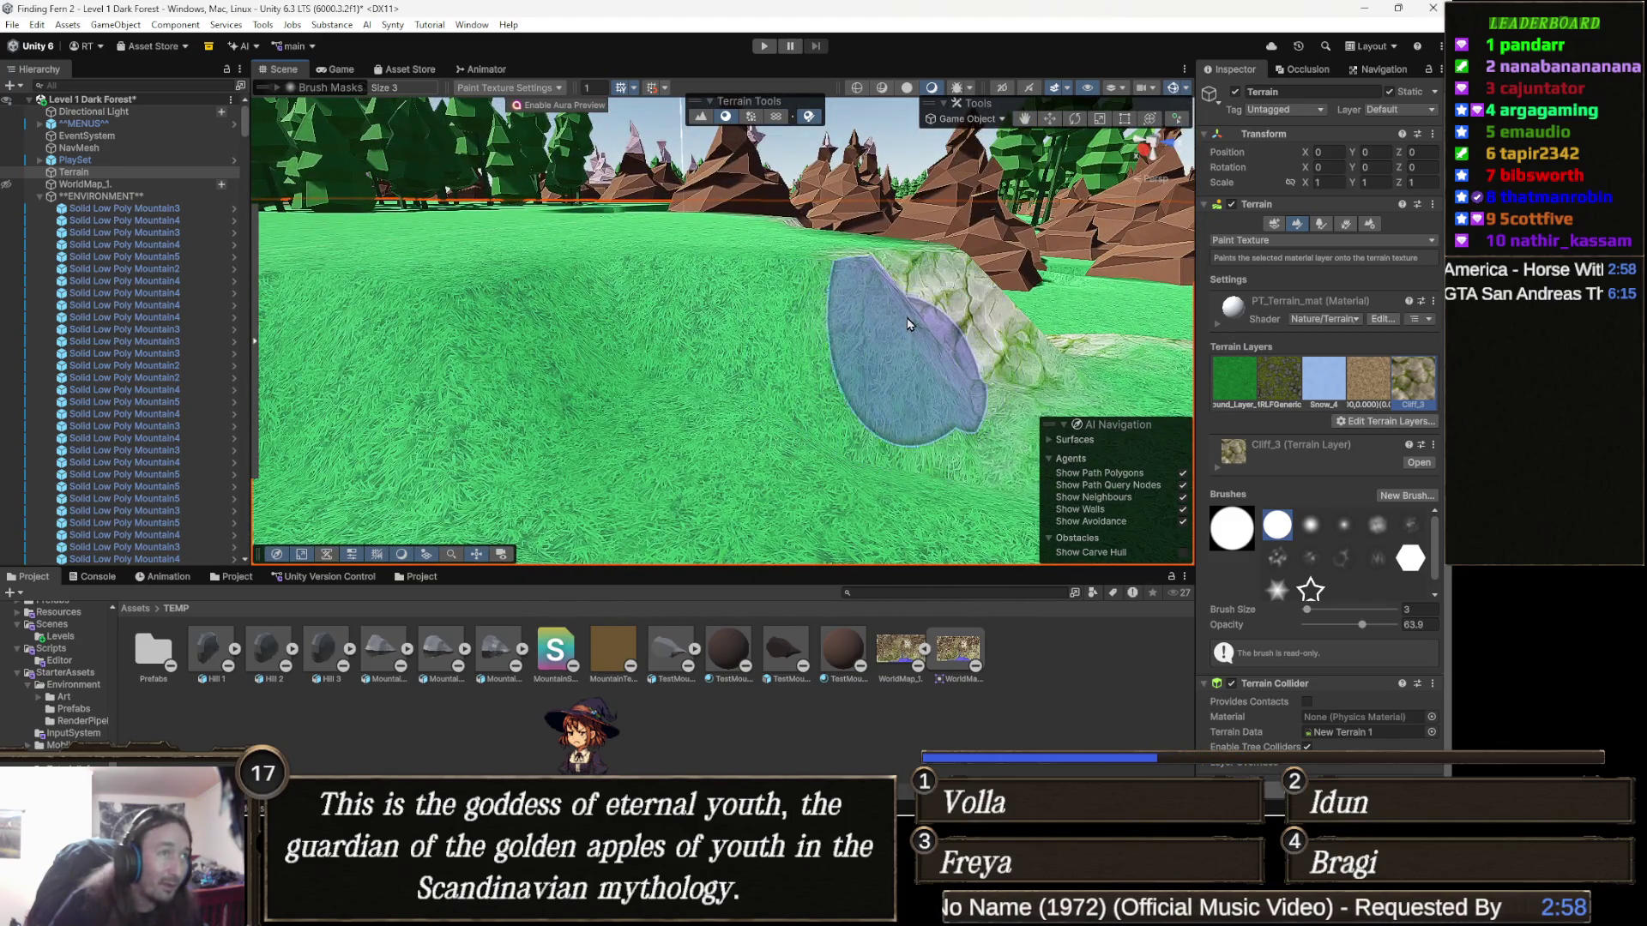
mouse_move(868, 298)
left_mouse_down()
mouse_move(626, 369)
mouse_move(645, 329)
mouse_move(570, 403)
mouse_move(624, 367)
left_mouse_up()
left_click_drag(801, 353, 811, 380)
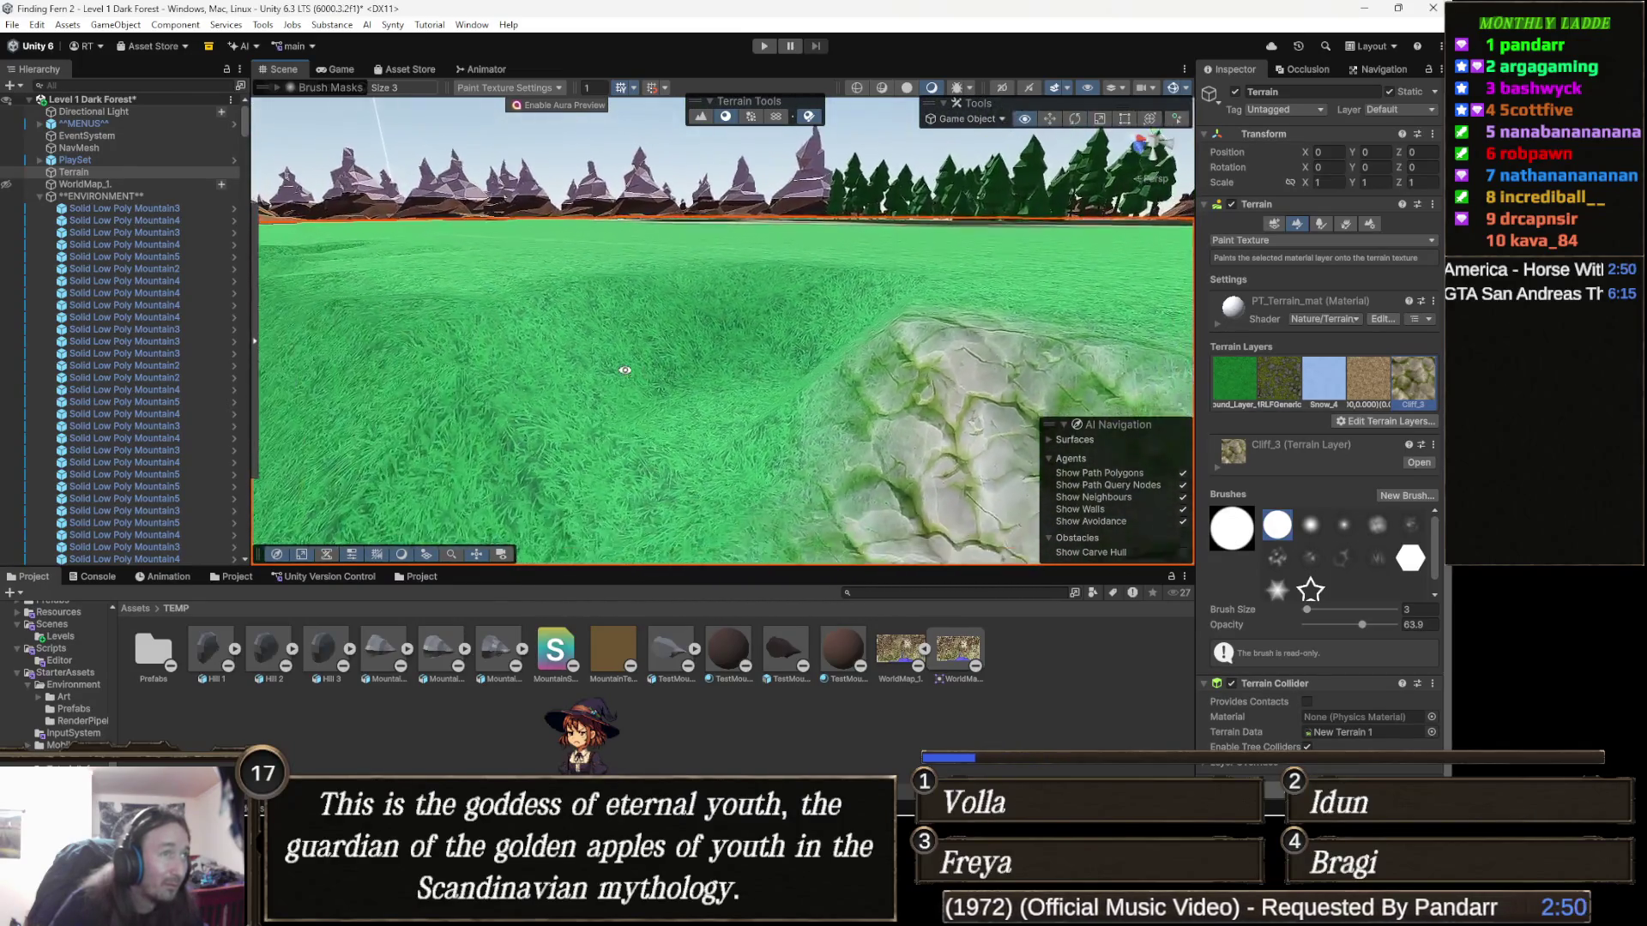
mouse_move(771, 390)
left_mouse_down()
mouse_move(889, 412)
mouse_move(797, 398)
left_mouse_up()
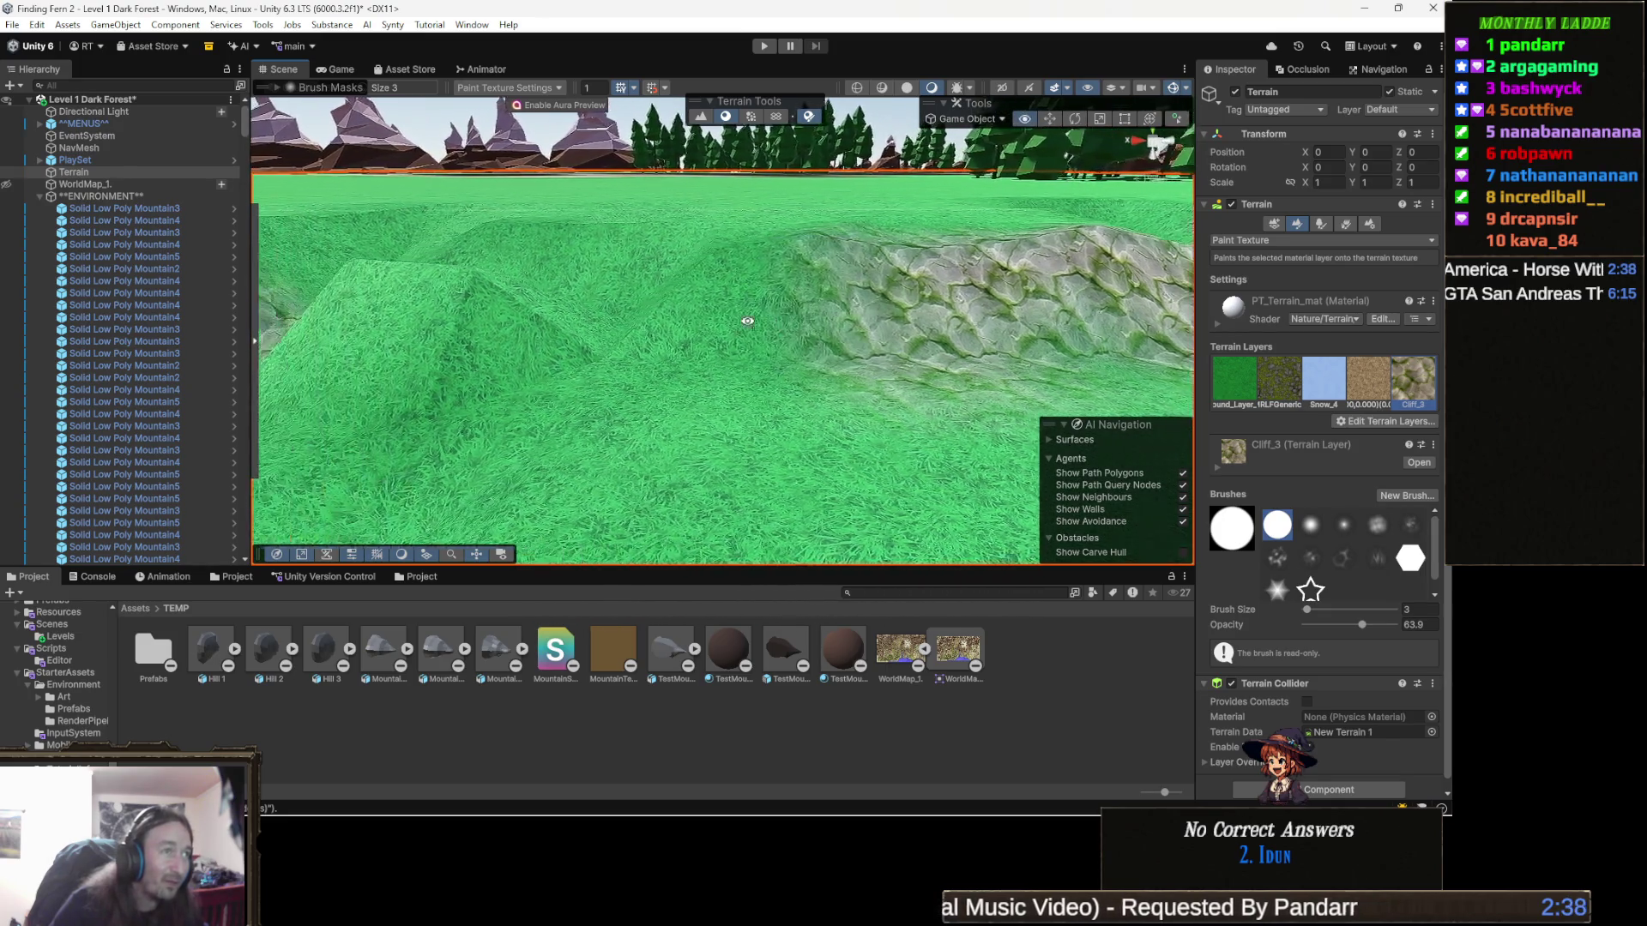
Step: Orbit around the rock patch and rocky hills to reach the ridge
left_click_drag(747, 321, 863, 318)
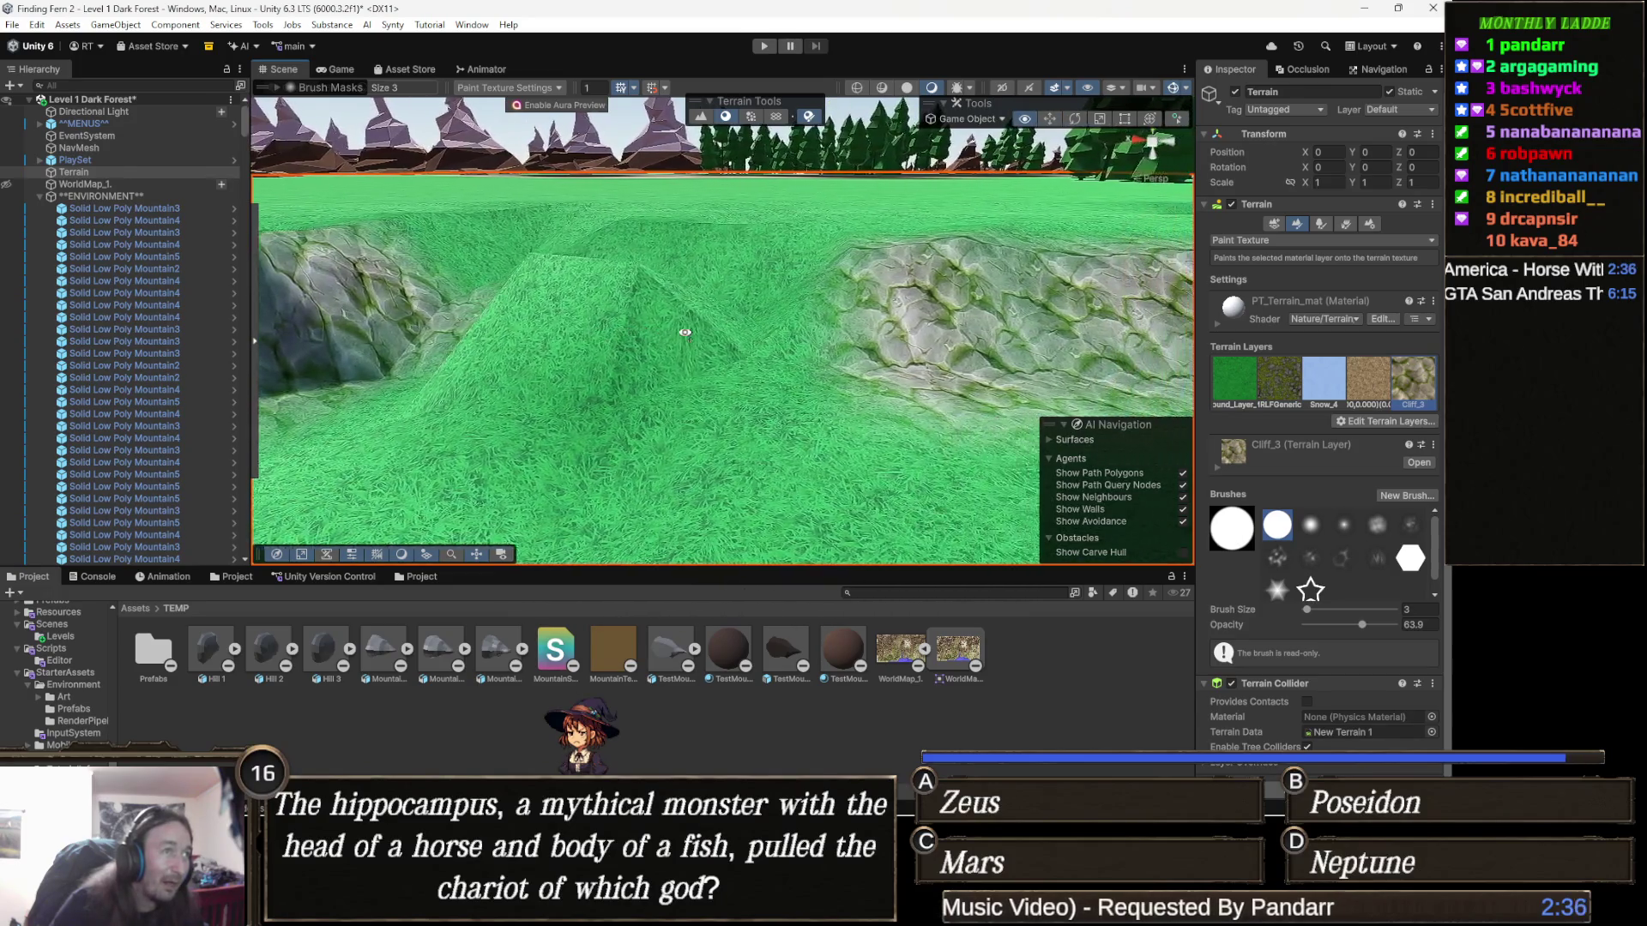
mouse_move(695, 363)
left_mouse_down()
mouse_move(648, 356)
mouse_move(830, 366)
left_mouse_up()
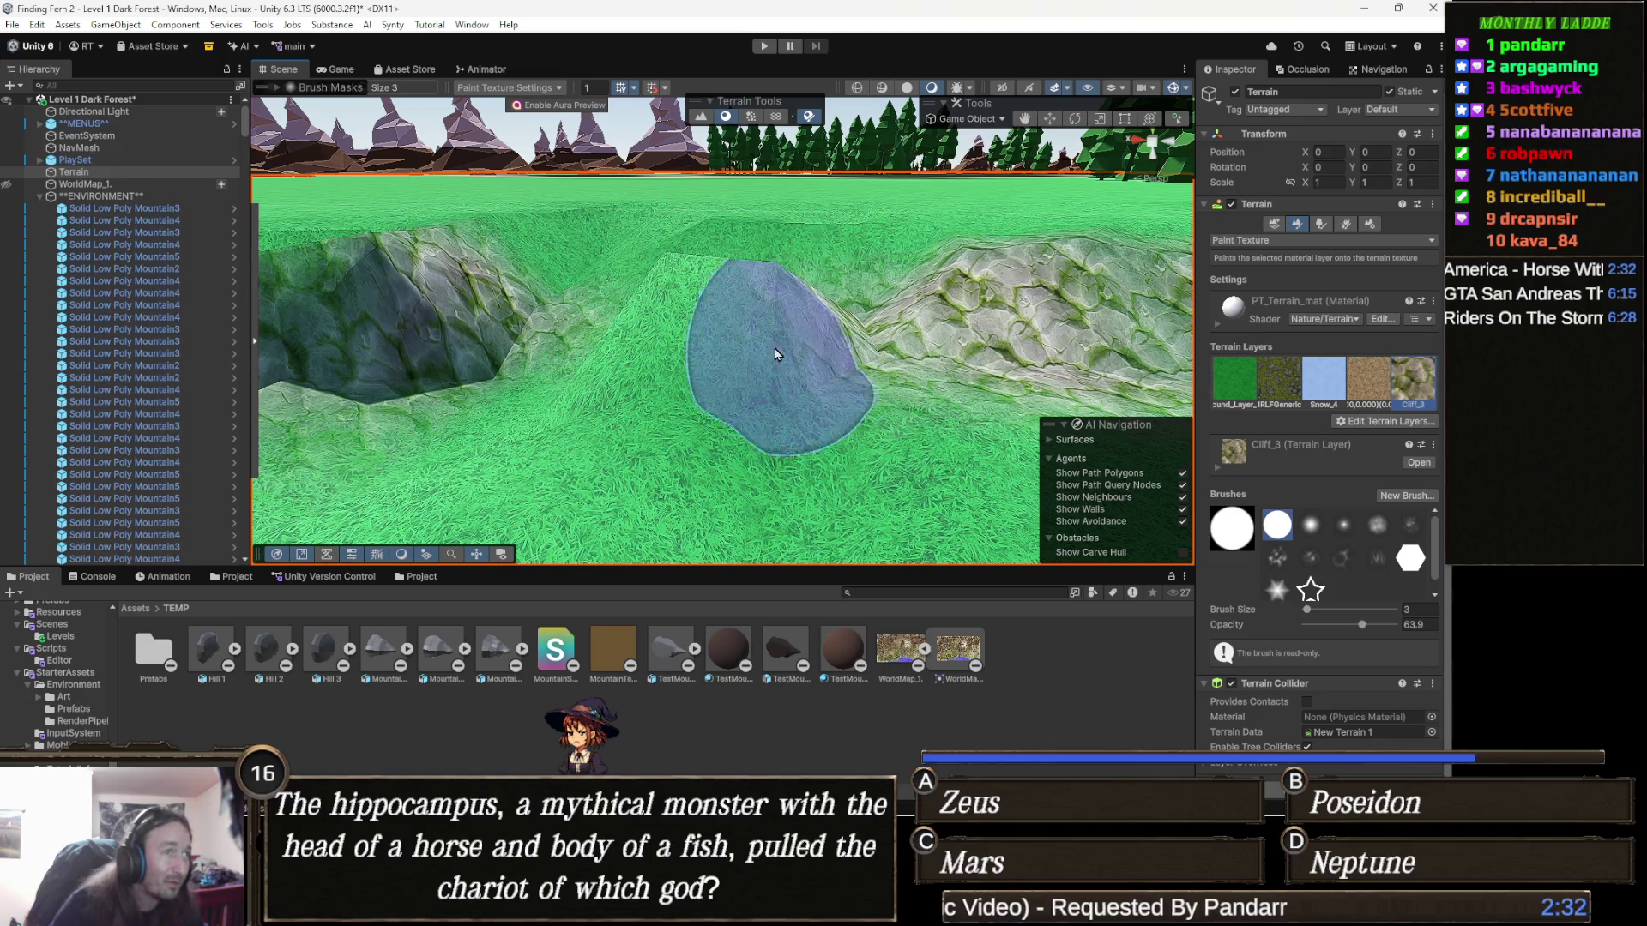
left_click_drag(623, 360, 783, 347)
left_click_drag(651, 405, 686, 402)
left_click_drag(481, 395, 570, 418)
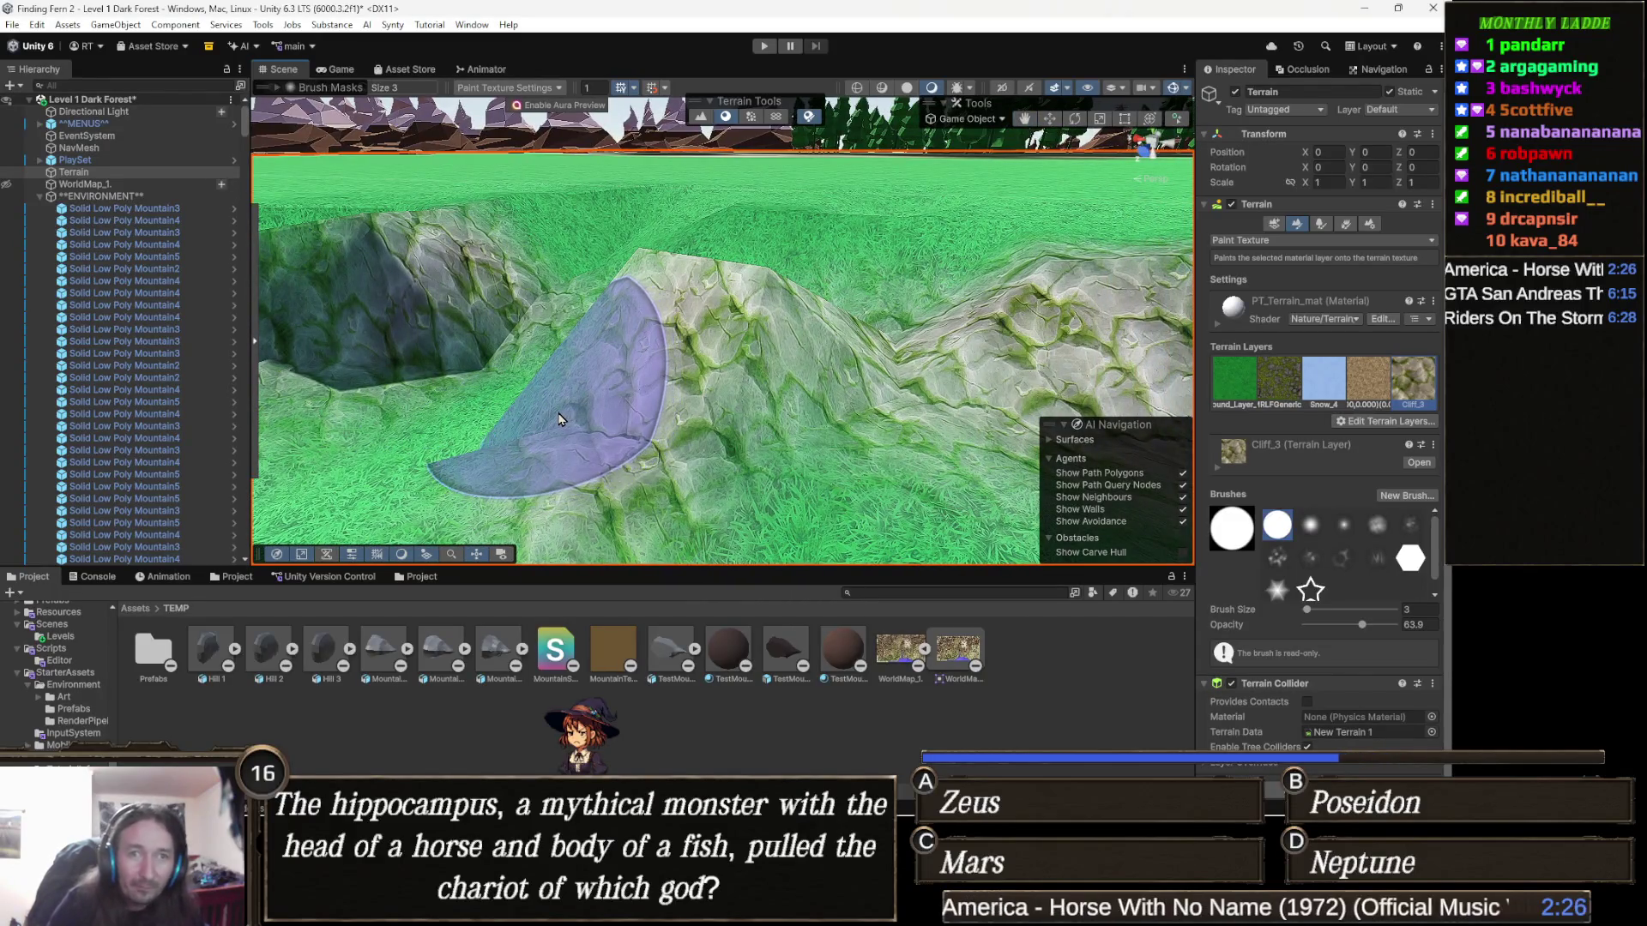
mouse_move(570, 418)
left_mouse_down()
mouse_move(543, 385)
mouse_move(619, 410)
left_mouse_up()
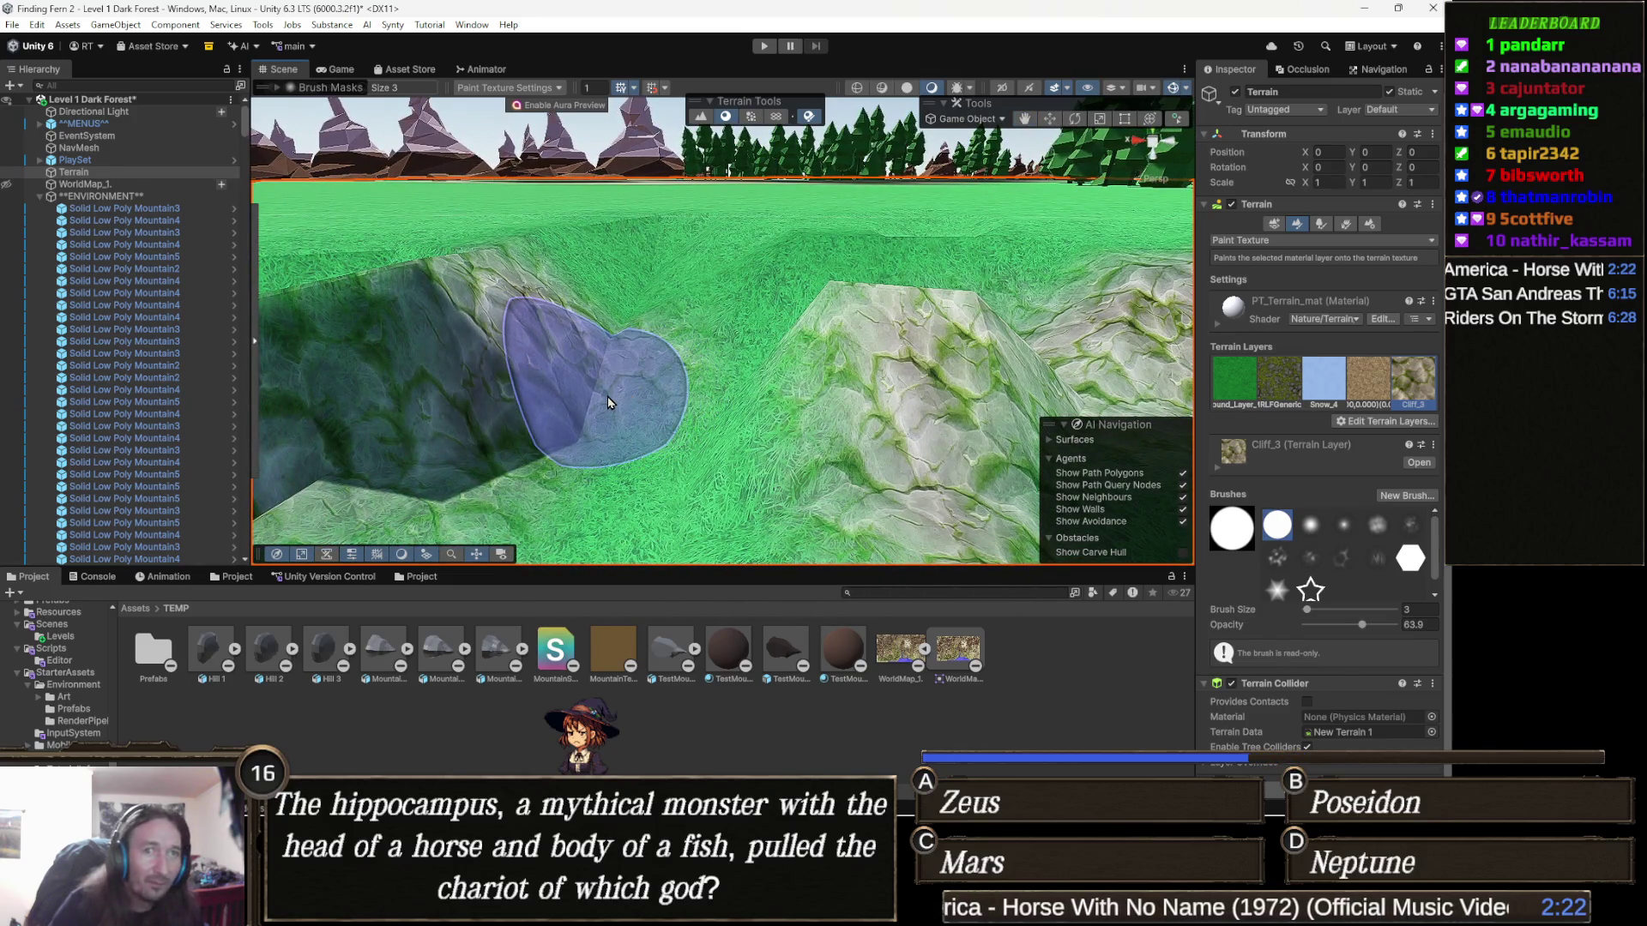
left_click_drag(718, 400, 645, 405)
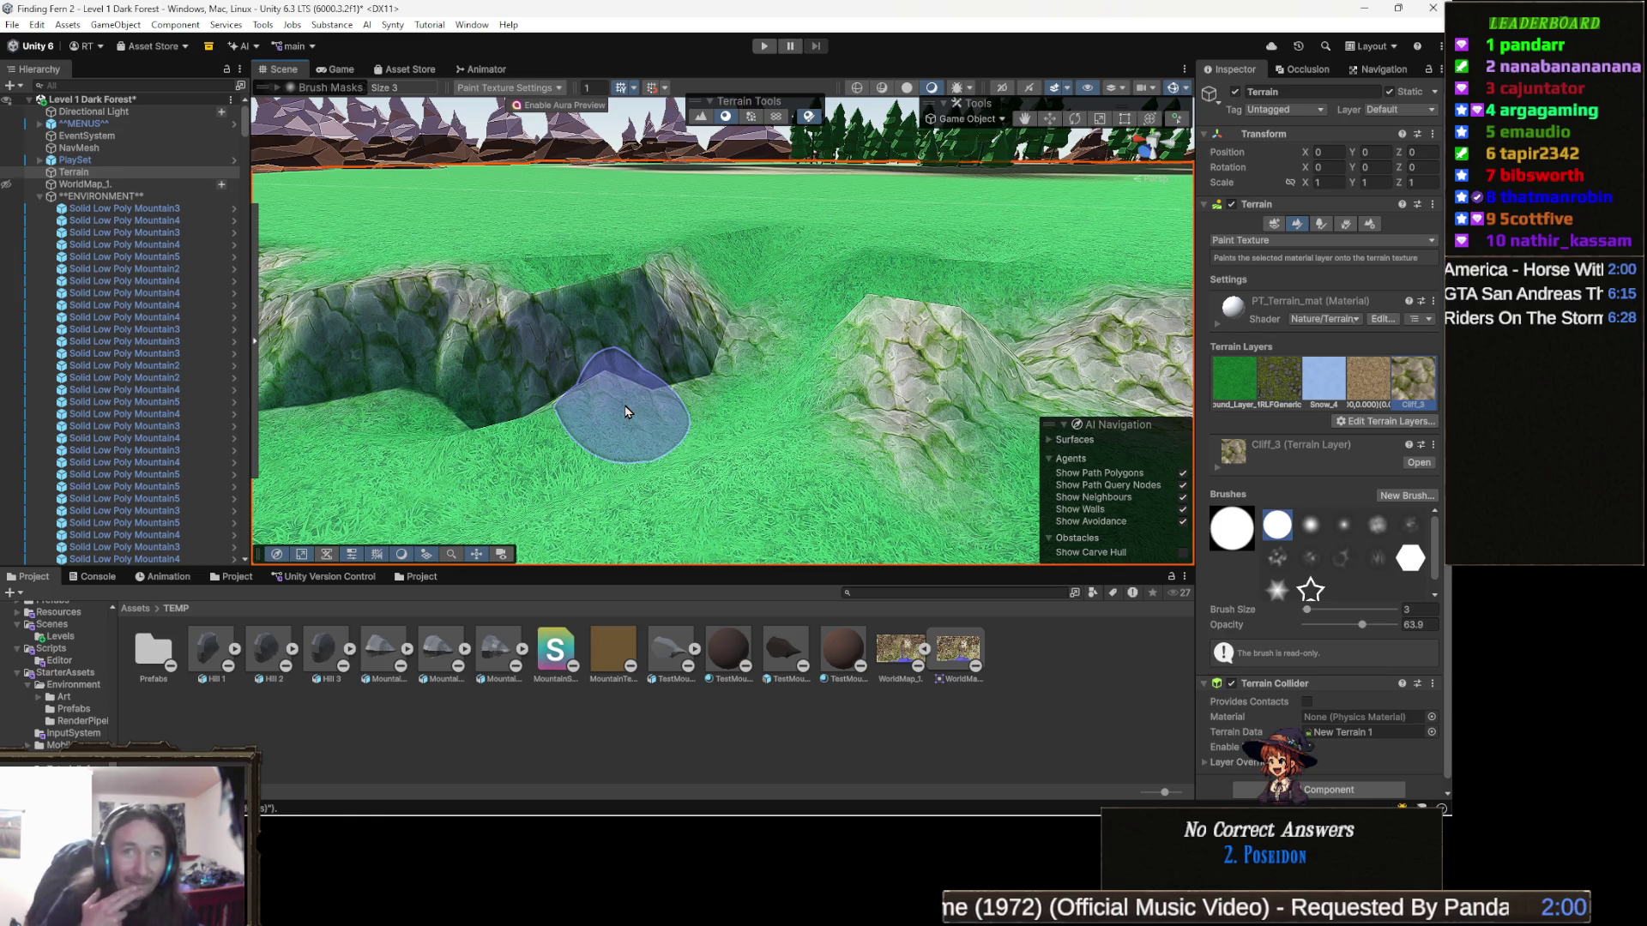
mouse_move(625, 412)
left_mouse_down()
mouse_move(760, 391)
mouse_move(638, 393)
mouse_move(652, 348)
mouse_move(823, 447)
mouse_move(688, 407)
mouse_move(785, 359)
mouse_move(770, 353)
mouse_move(854, 341)
mouse_move(830, 449)
mouse_move(758, 410)
mouse_move(630, 403)
left_mouse_up()
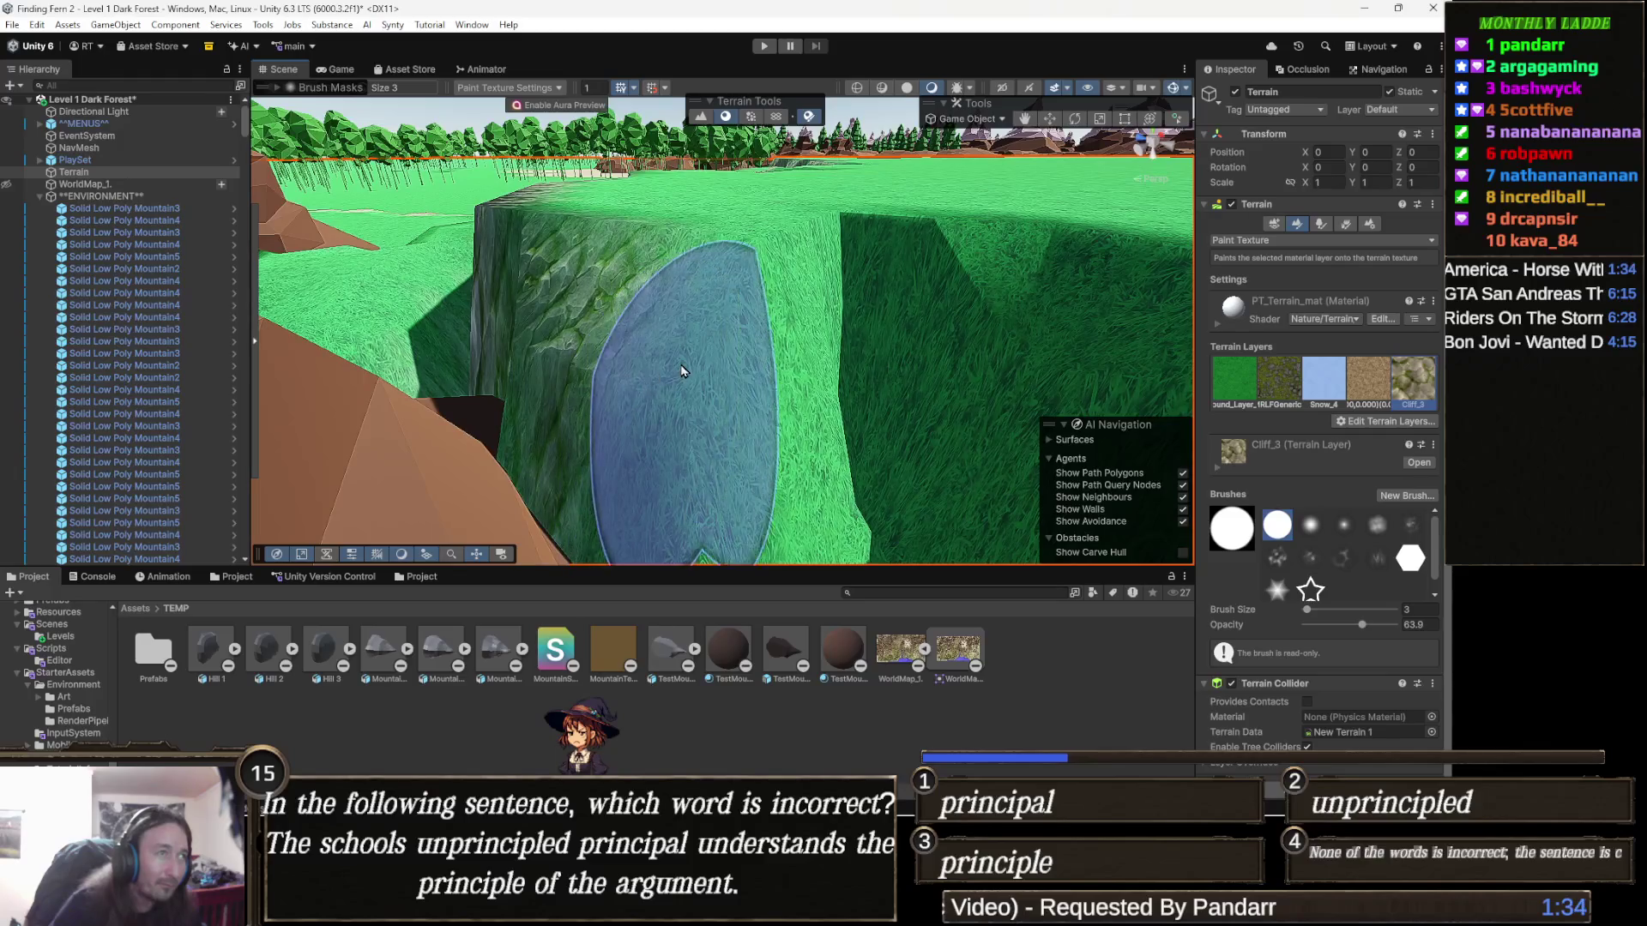
Step: Zoom into the cliff crevice and orbit around it
scroll(798, 386, "up", 5)
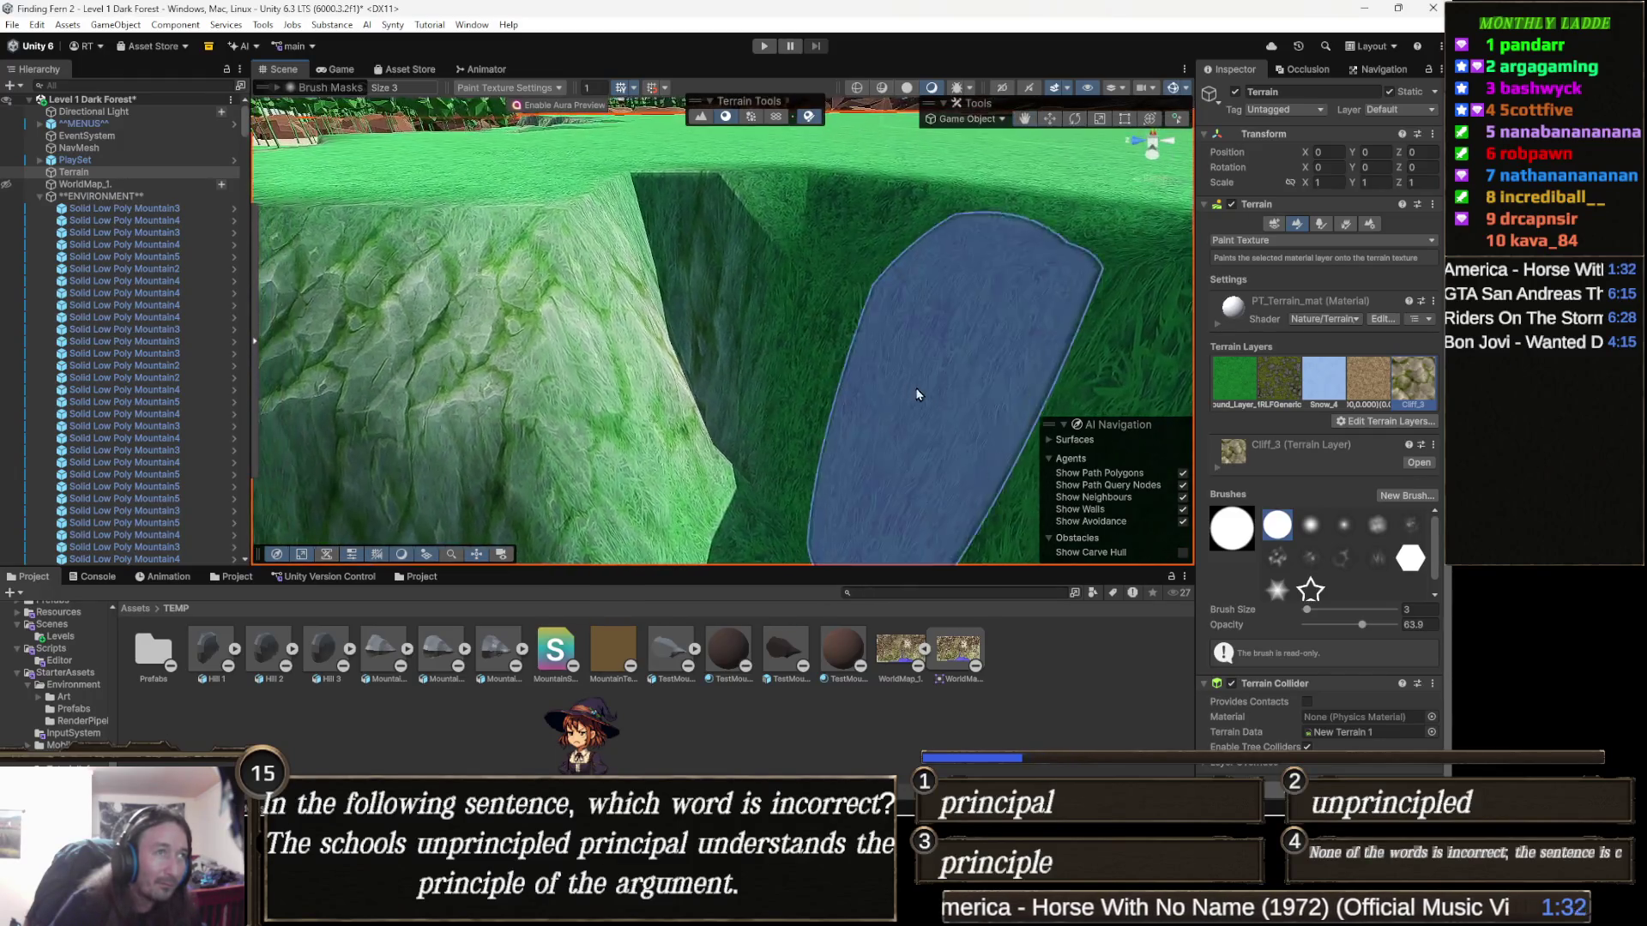
mouse_move(838, 358)
left_mouse_down()
mouse_move(975, 368)
mouse_move(858, 342)
mouse_move(963, 357)
mouse_move(784, 361)
mouse_move(936, 339)
mouse_move(837, 343)
mouse_move(900, 302)
mouse_move(923, 309)
mouse_move(900, 284)
mouse_move(636, 332)
mouse_move(599, 275)
mouse_move(849, 324)
mouse_move(906, 282)
mouse_move(709, 365)
left_mouse_up()
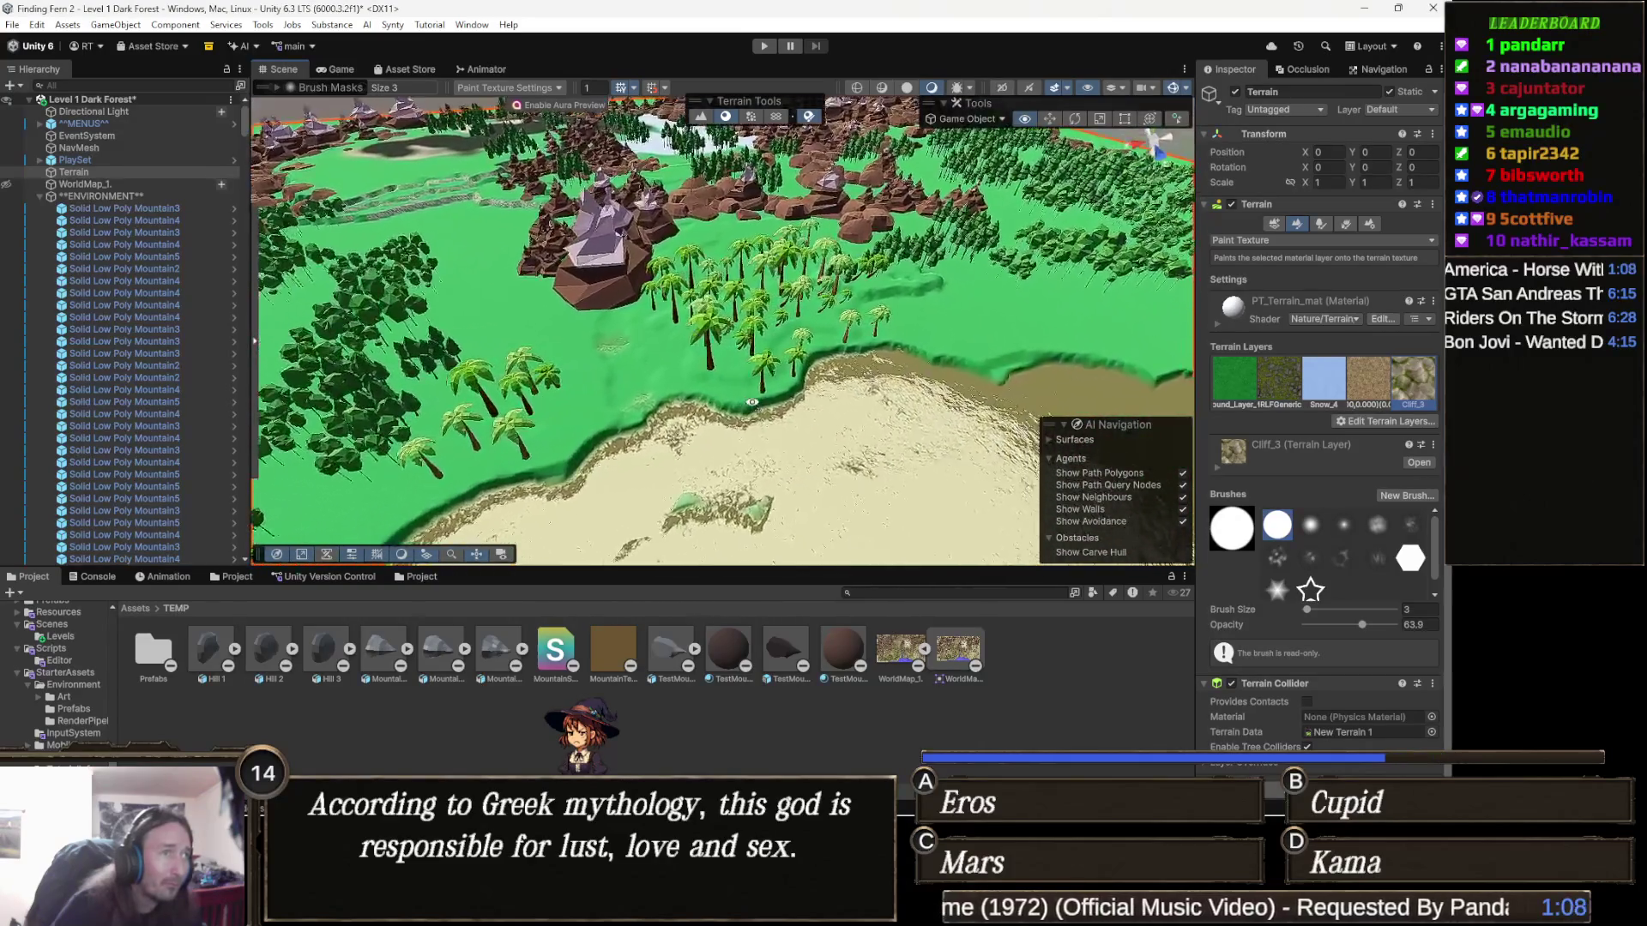
Step: Fly over the forest past the central mountain down to the beach shoreline
left_click_drag(788, 416, 683, 355)
left_click_drag(618, 307, 618, 306)
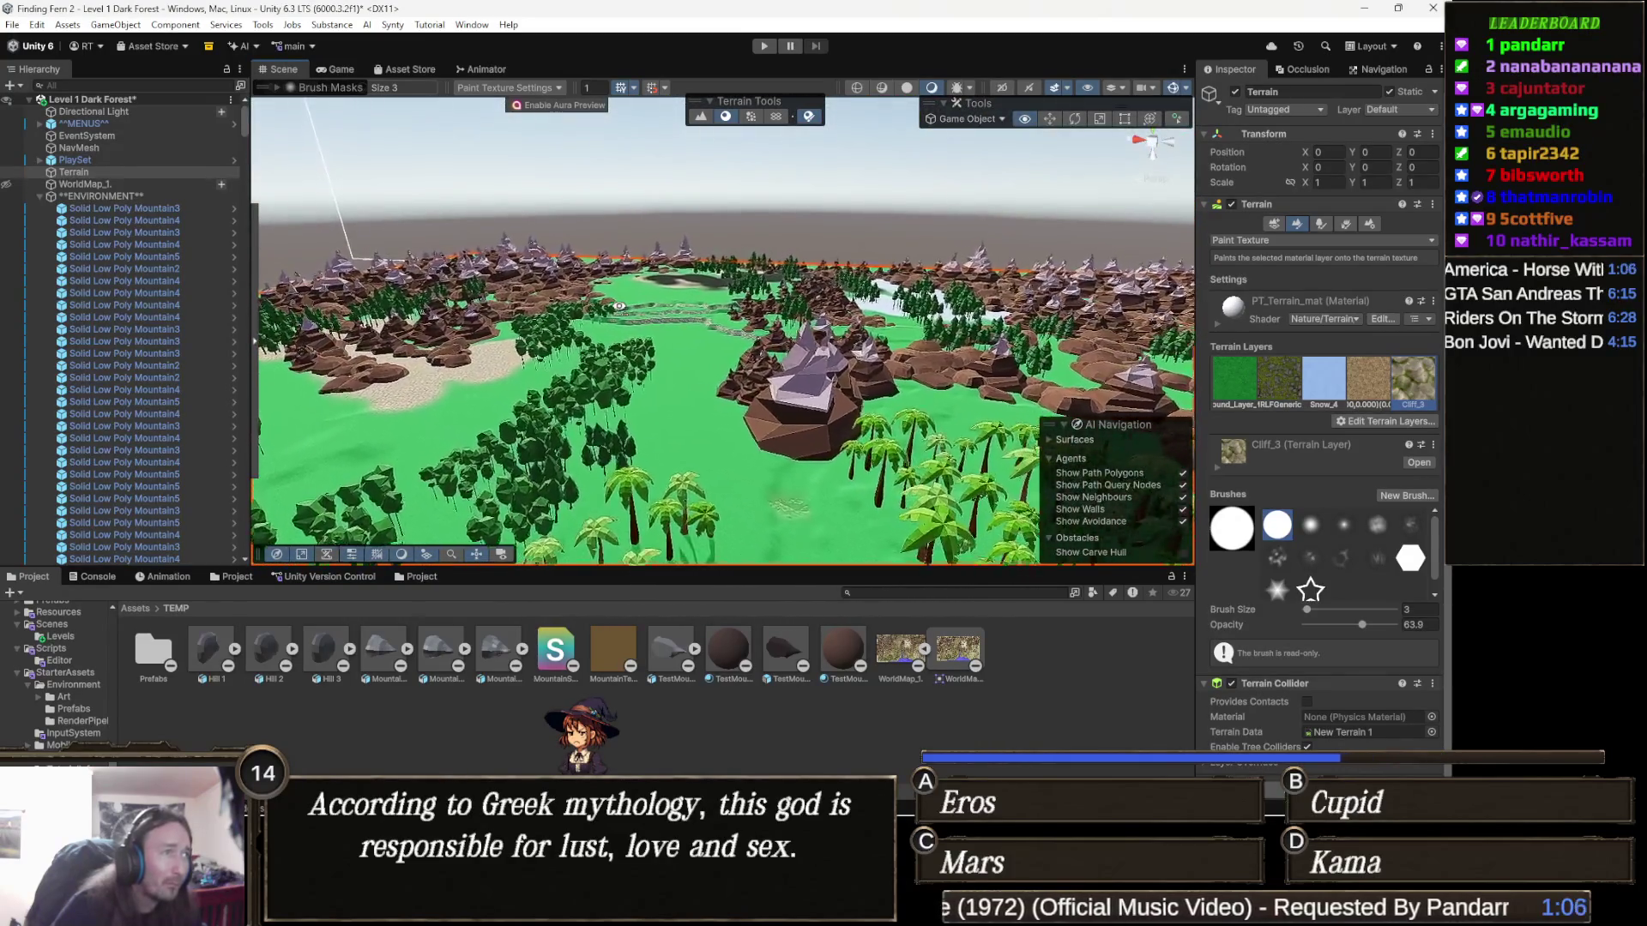
scroll(647, 290, "up", 2)
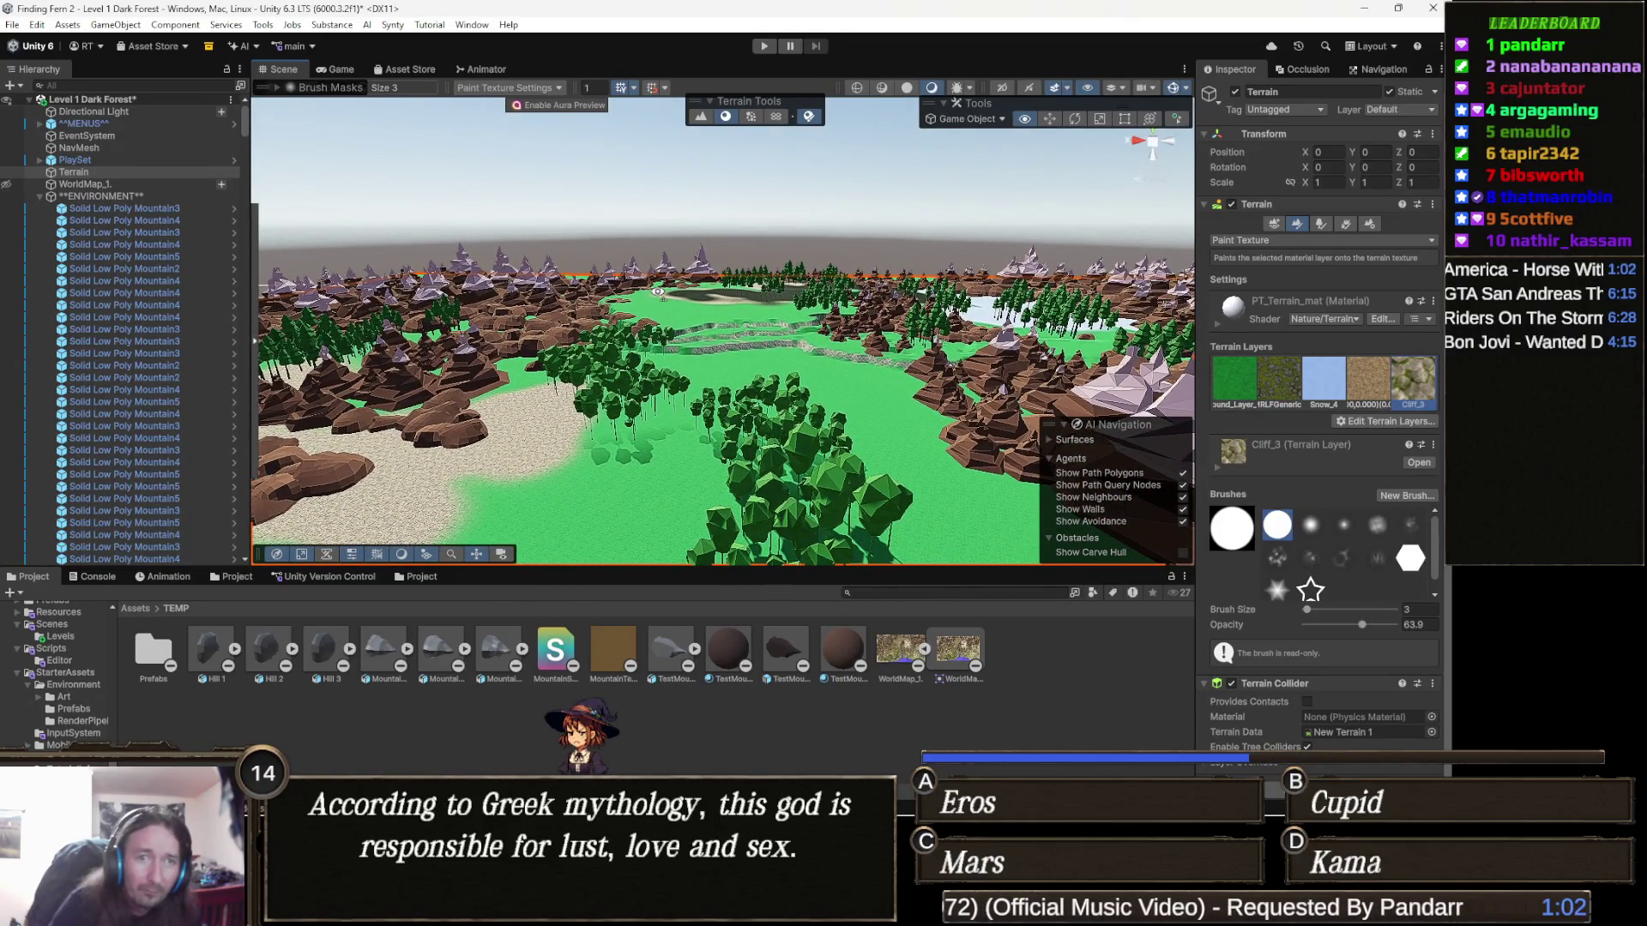
left_click_drag(658, 291, 911, 357)
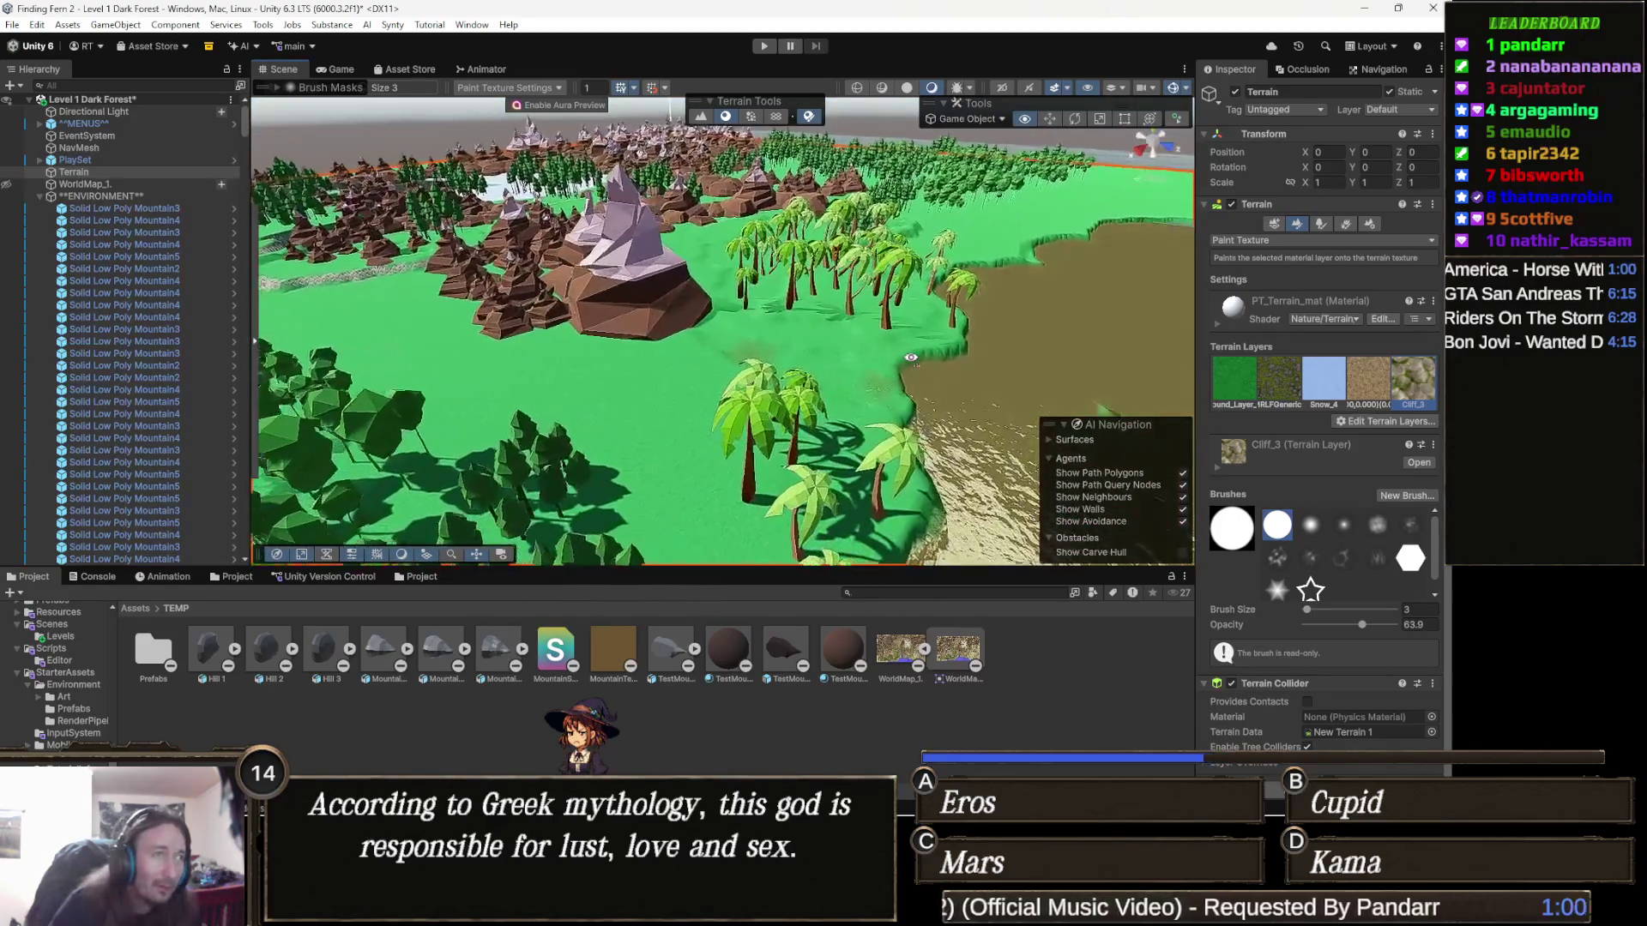
key("d")
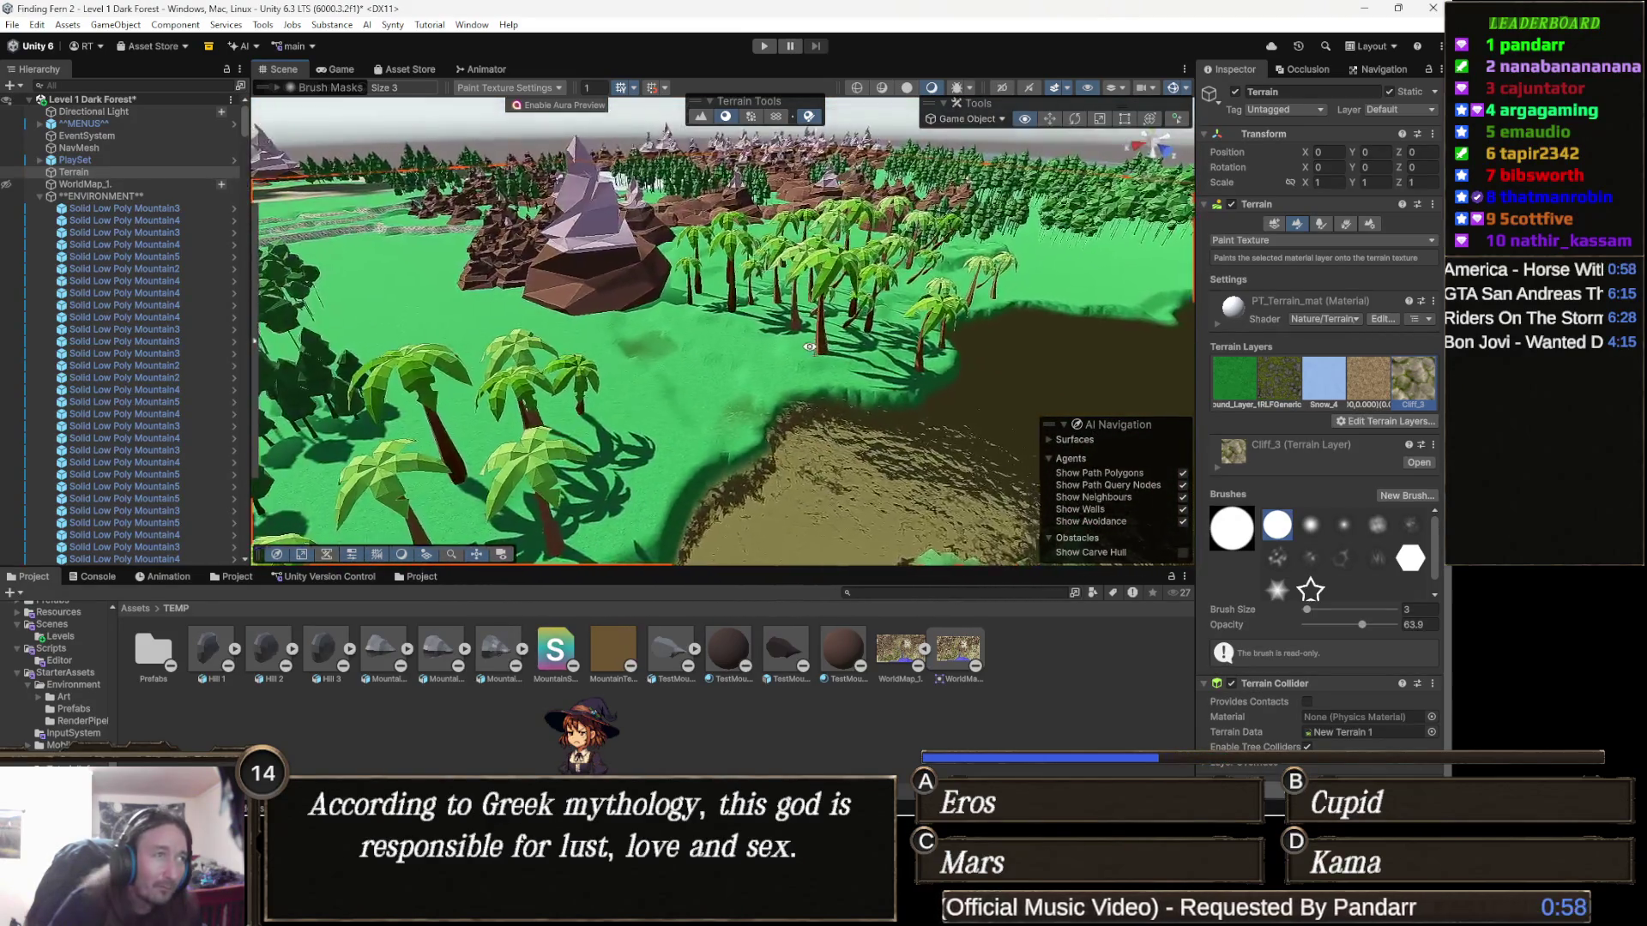
key("d")
left_click_drag(747, 377, 711, 387)
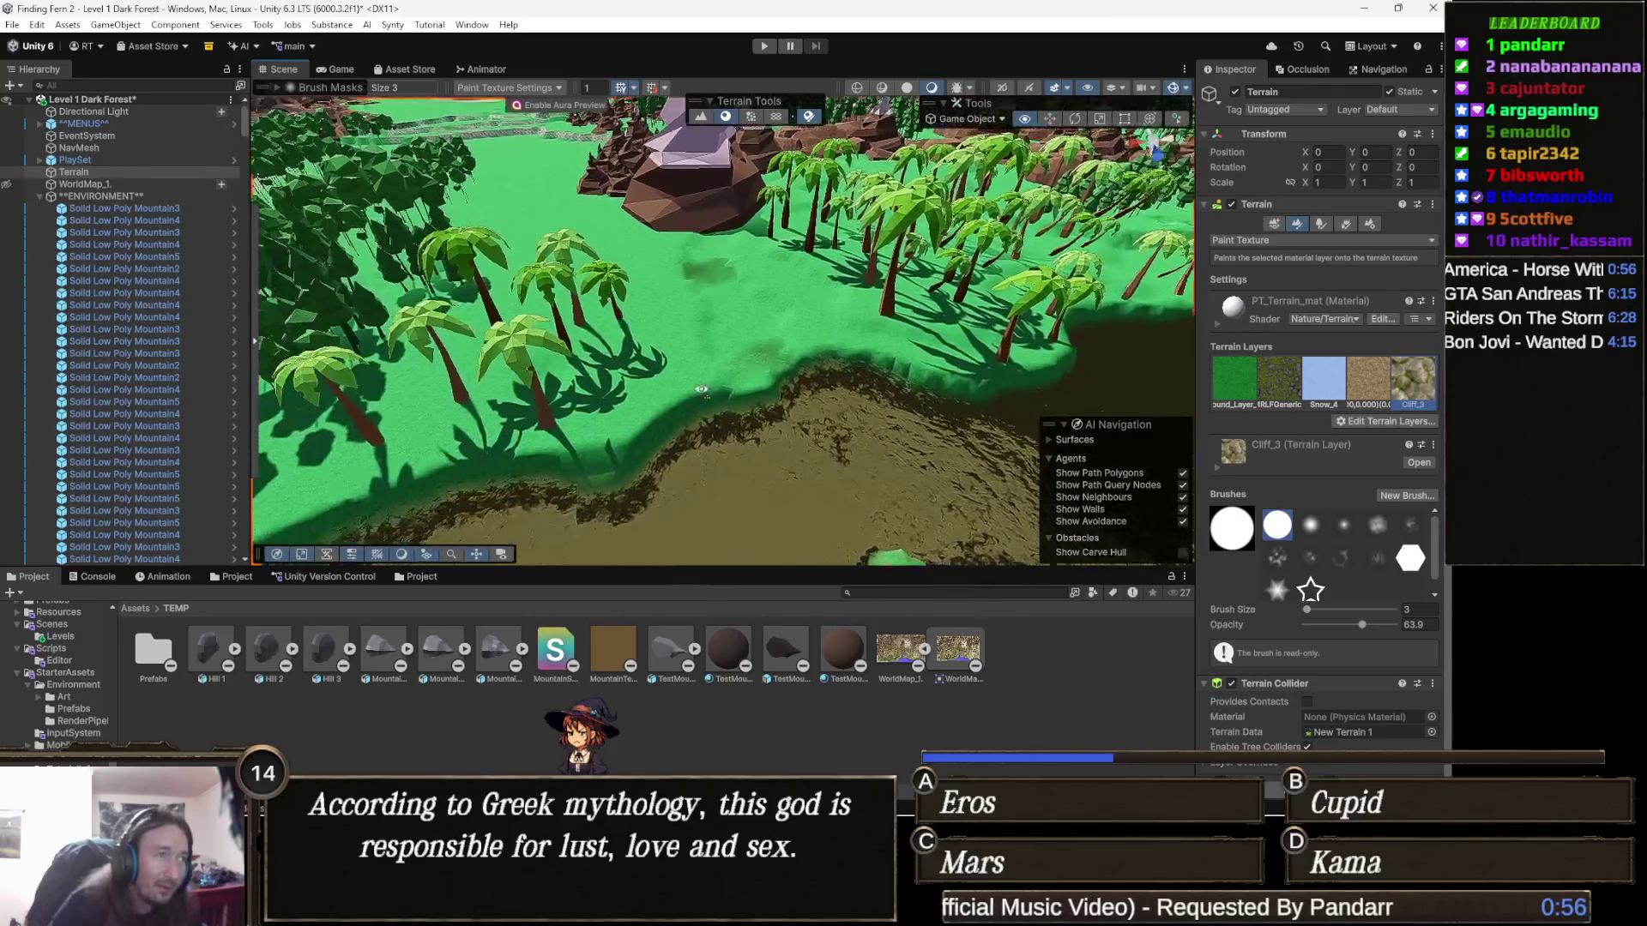
left_click_drag(759, 459, 864, 386)
Step: Switch to the Move tool and make WorldMap_1 visible over the terrain
key("w")
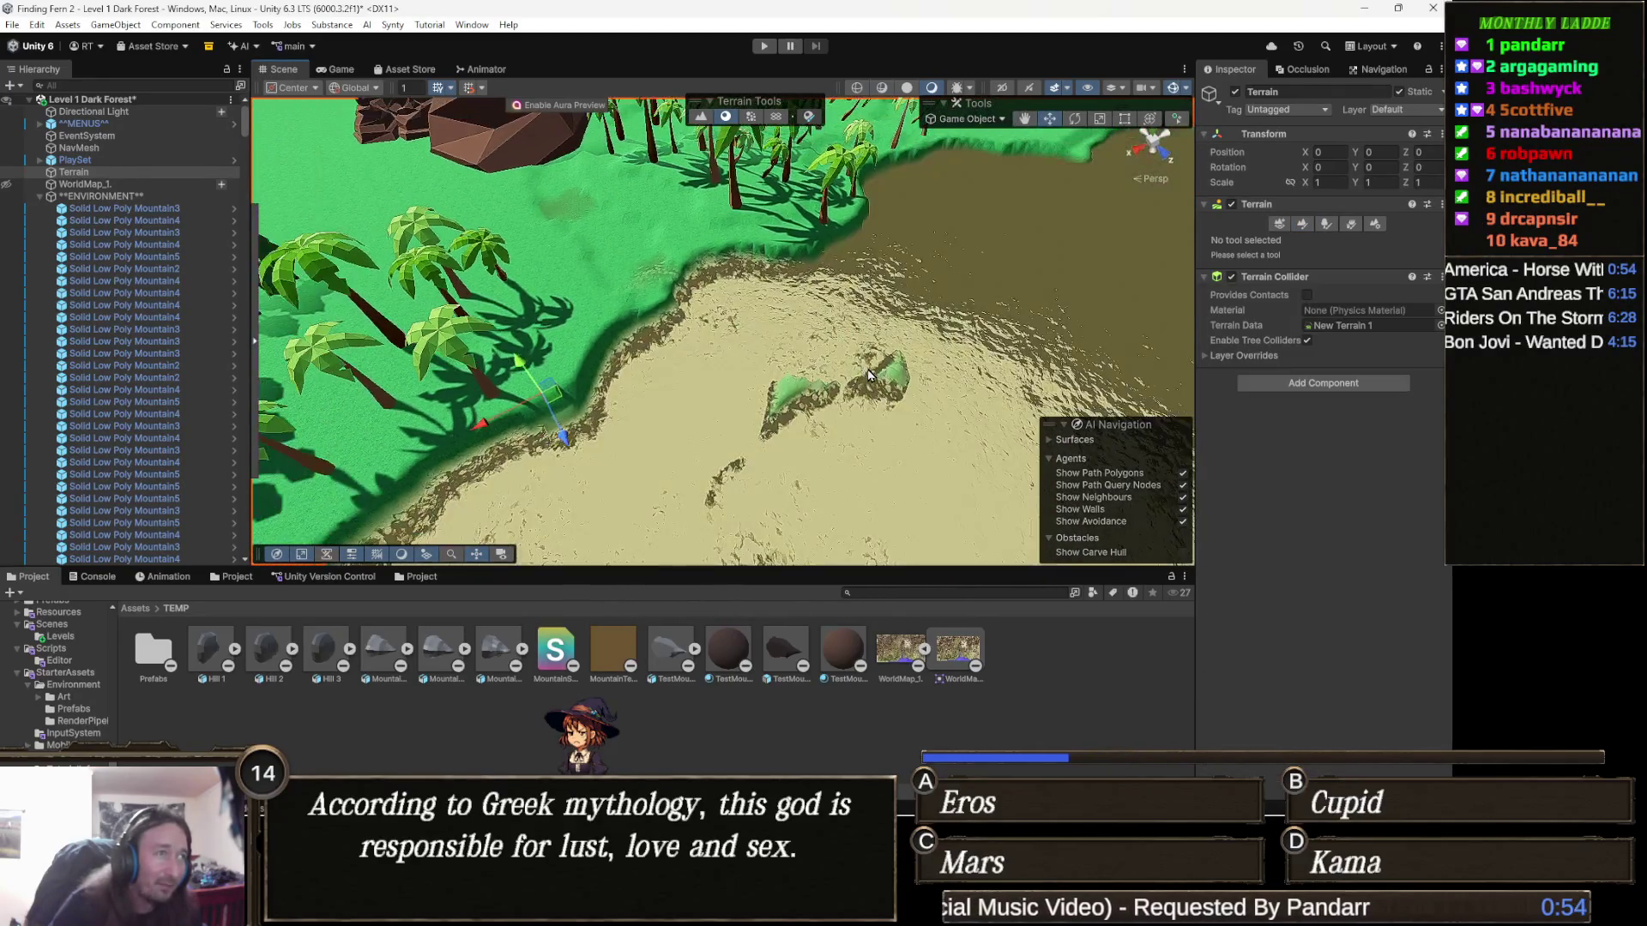
left_click_drag(698, 316, 739, 449)
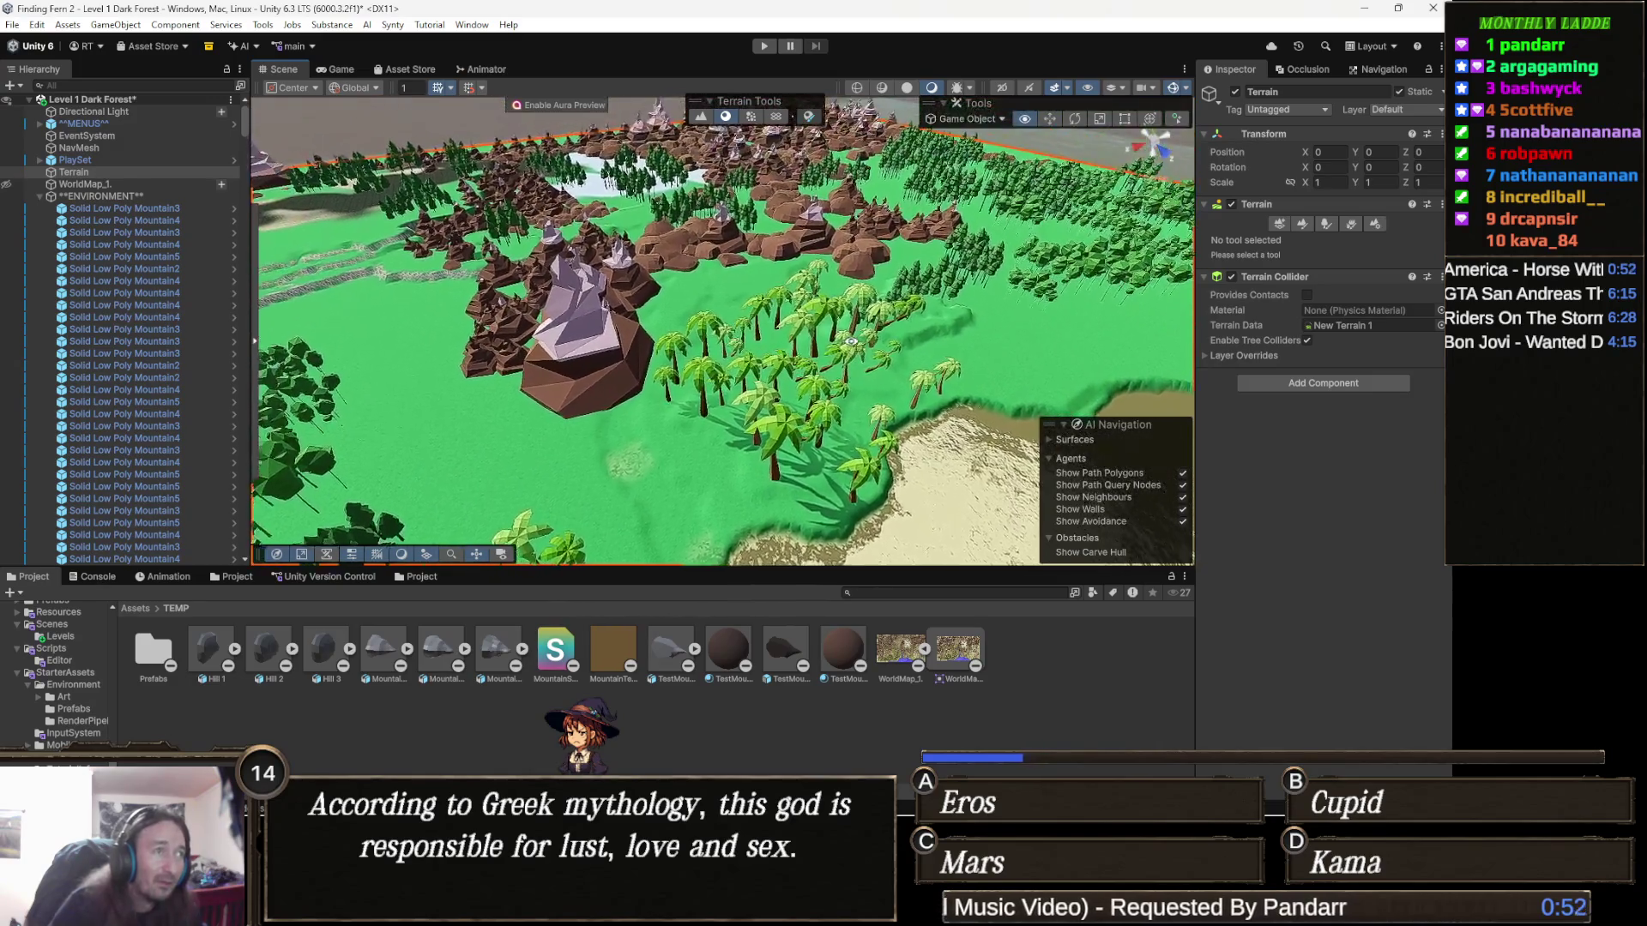
mouse_move(809, 340)
left_mouse_down()
mouse_move(759, 389)
mouse_move(710, 382)
left_mouse_up()
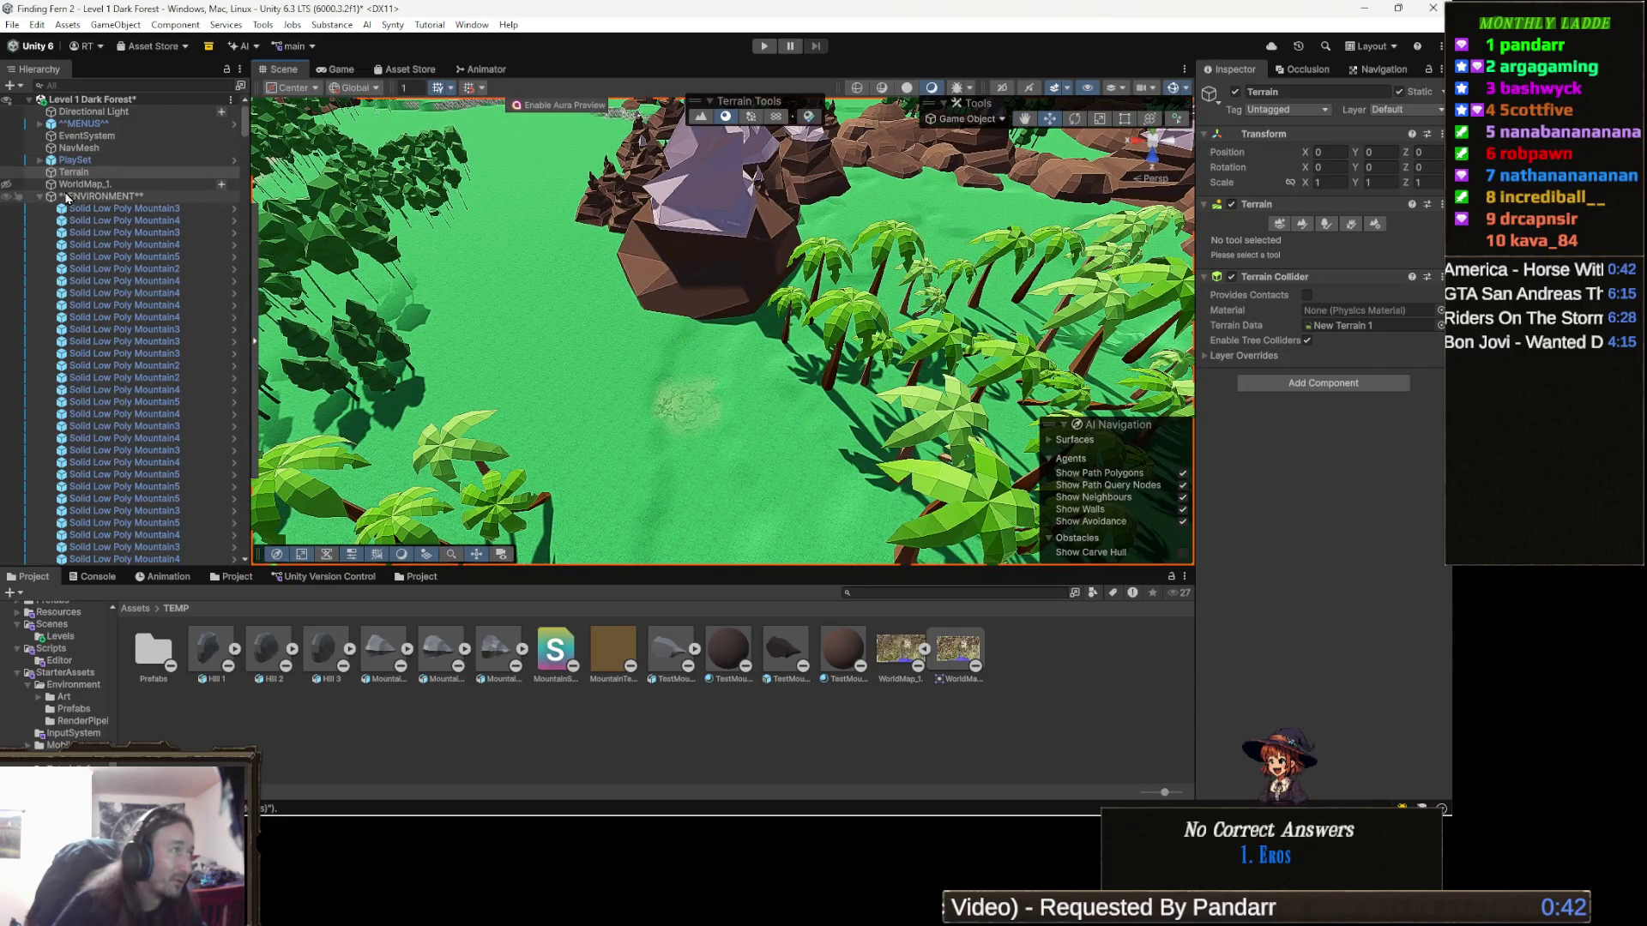
left_click(7, 184)
left_click_drag(525, 203, 541, 206)
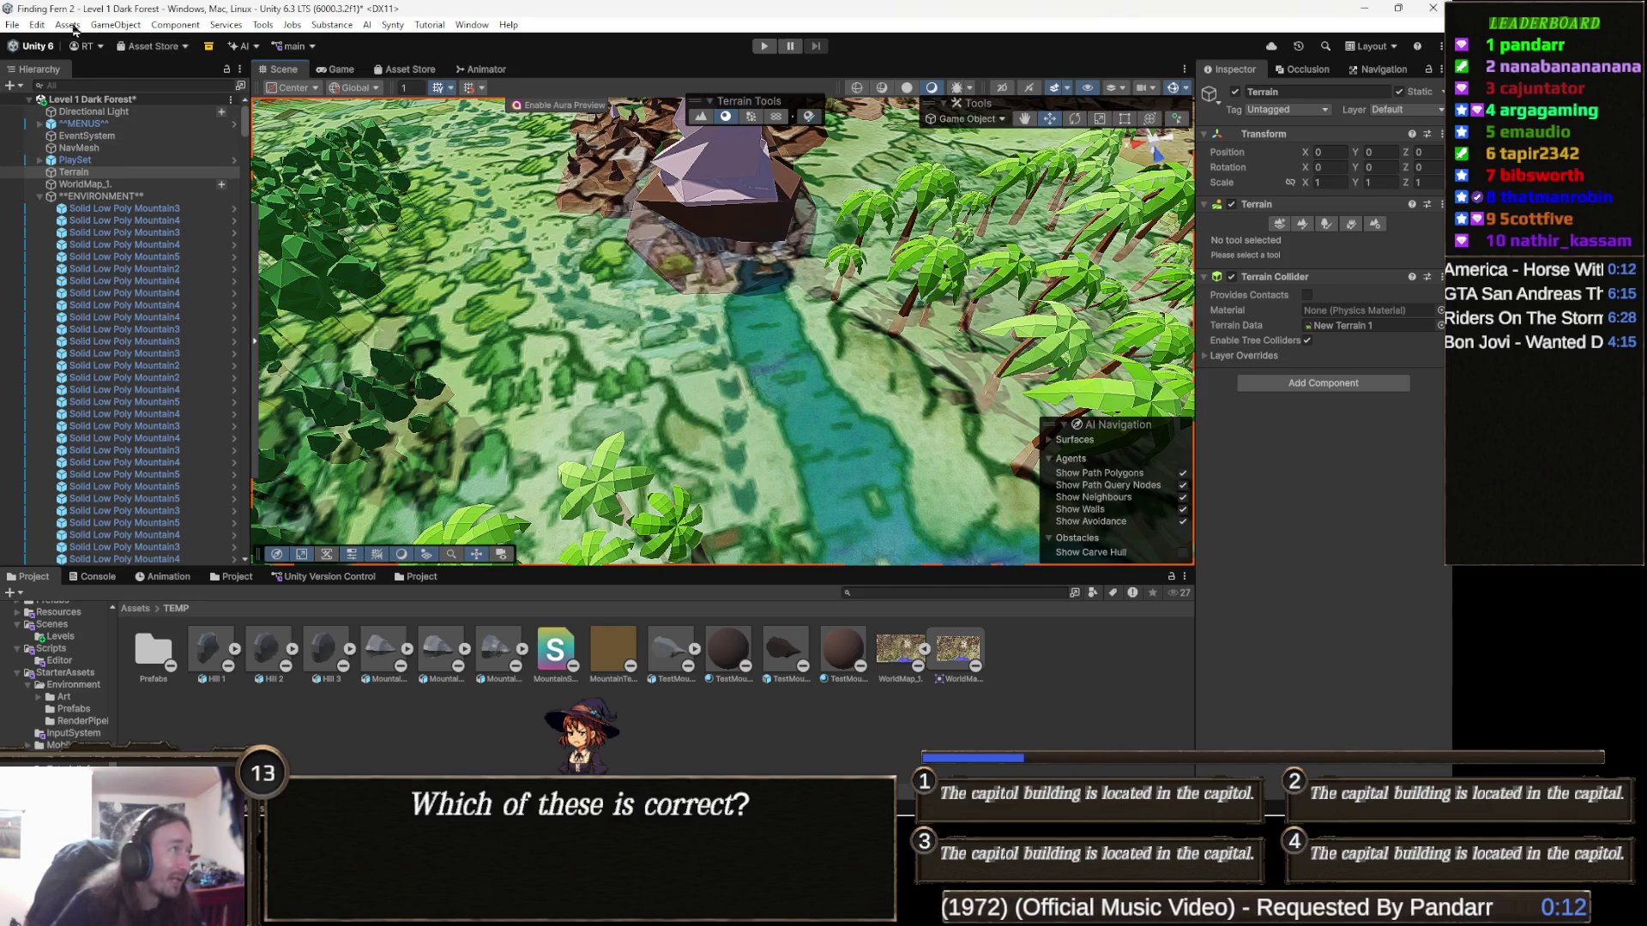
left_click(5, 184)
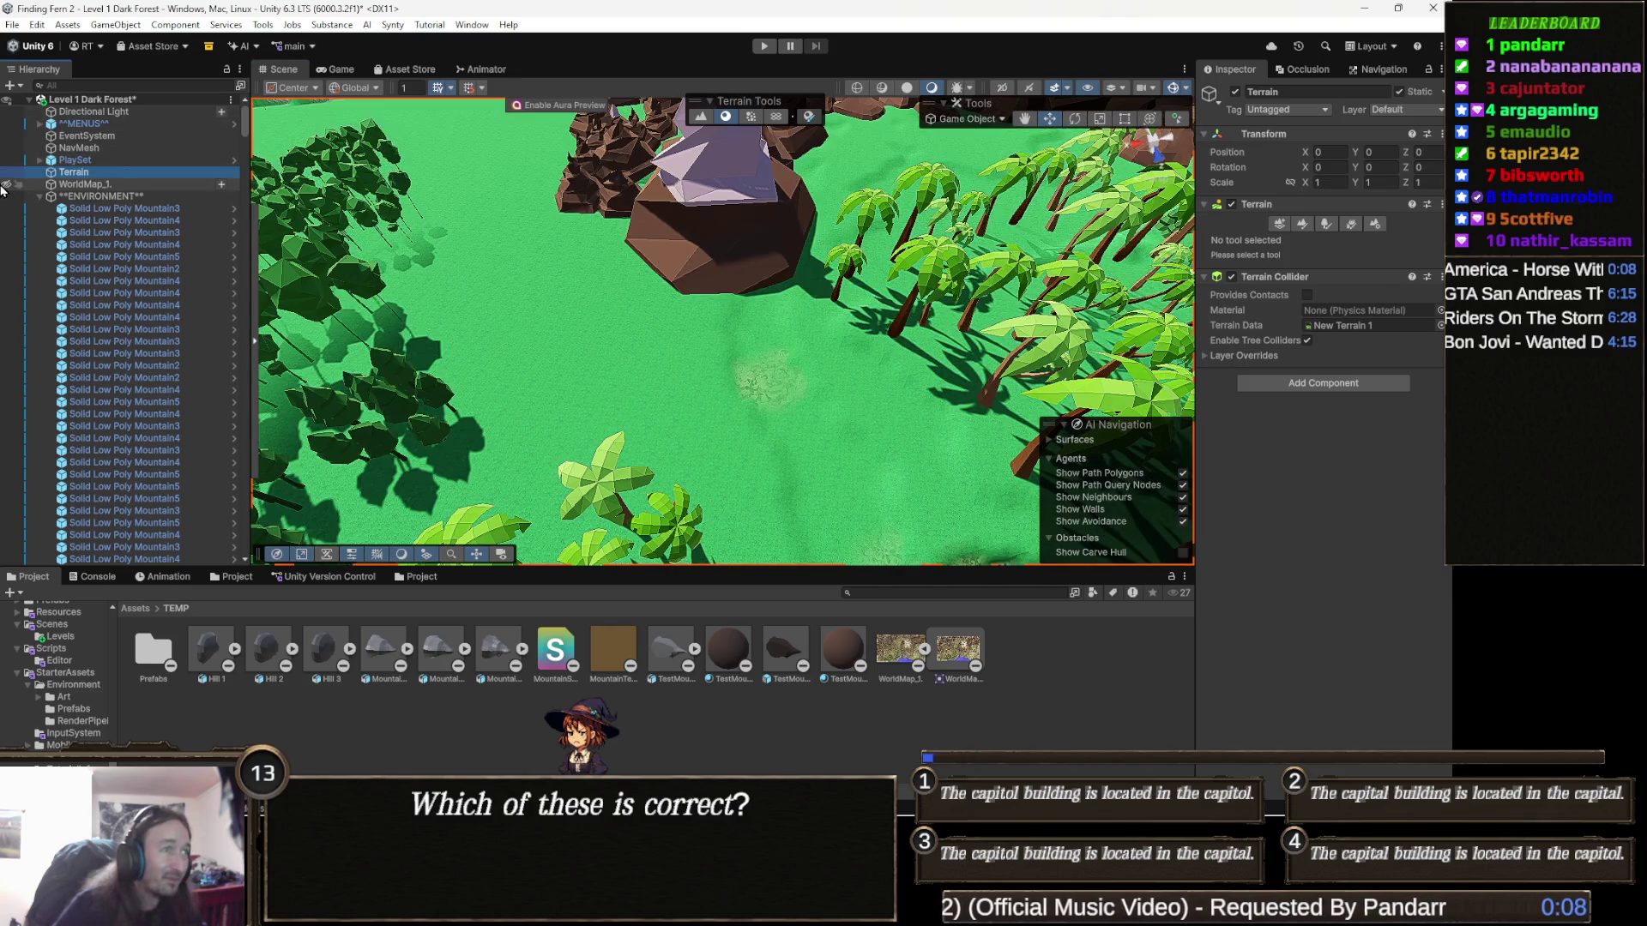
left_click(2, 186)
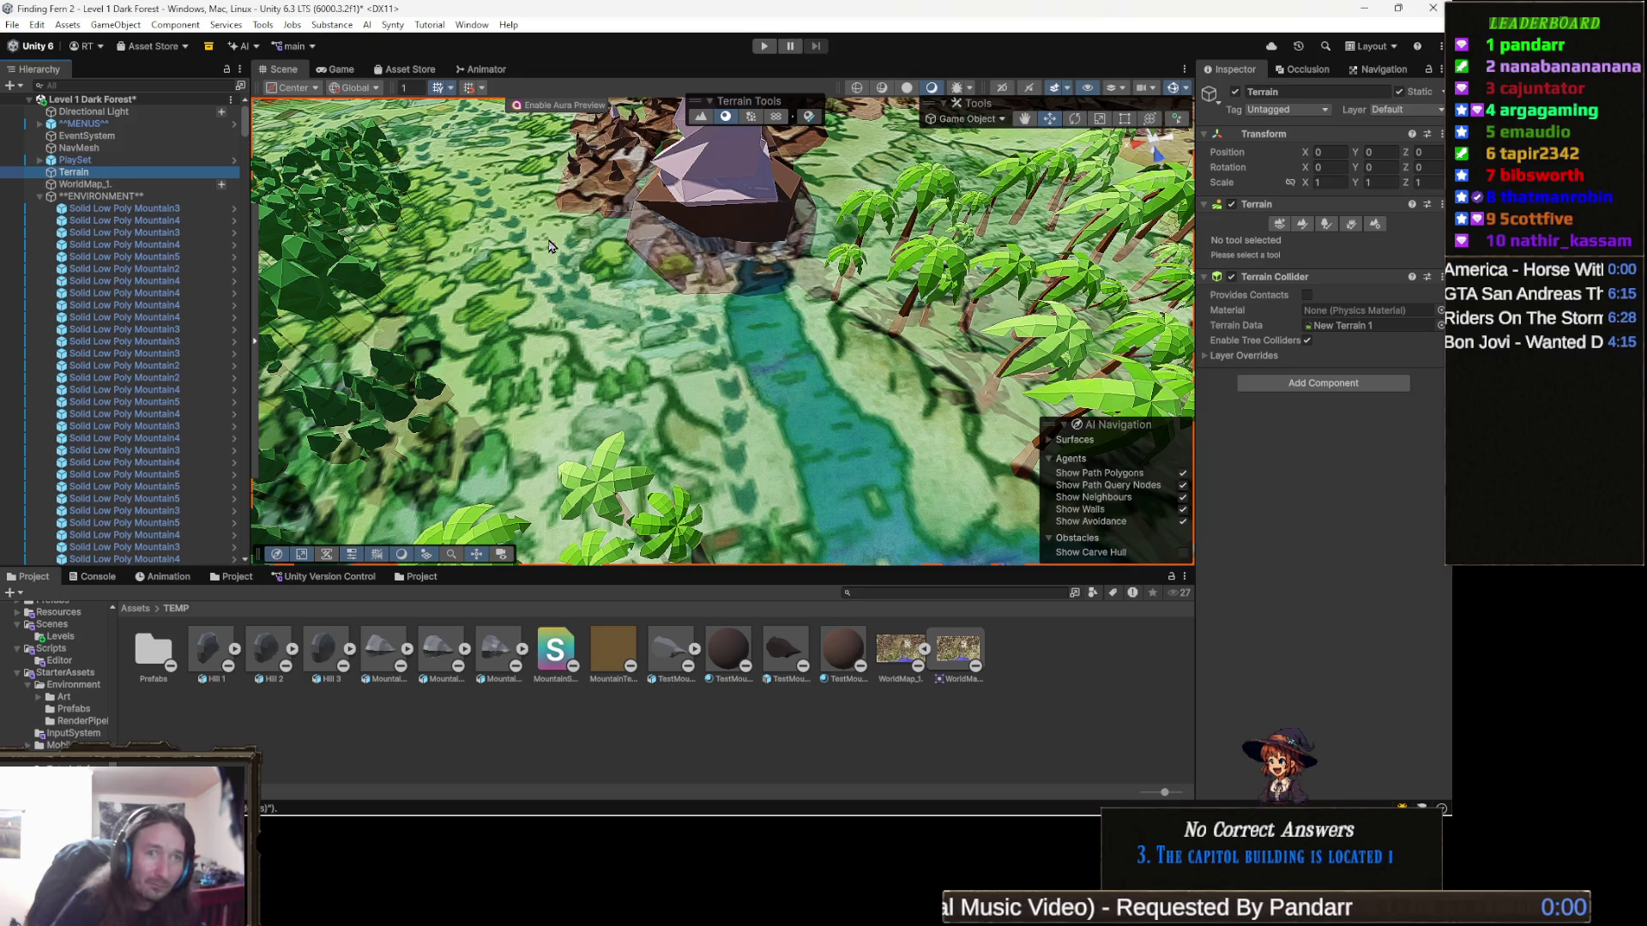
Step: Switch the Terrain Inspector to Paint Terrain and bring up its list of terrain tools
mouse_move(661, 182)
left_mouse_down()
mouse_move(603, 213)
mouse_move(730, 198)
left_mouse_up()
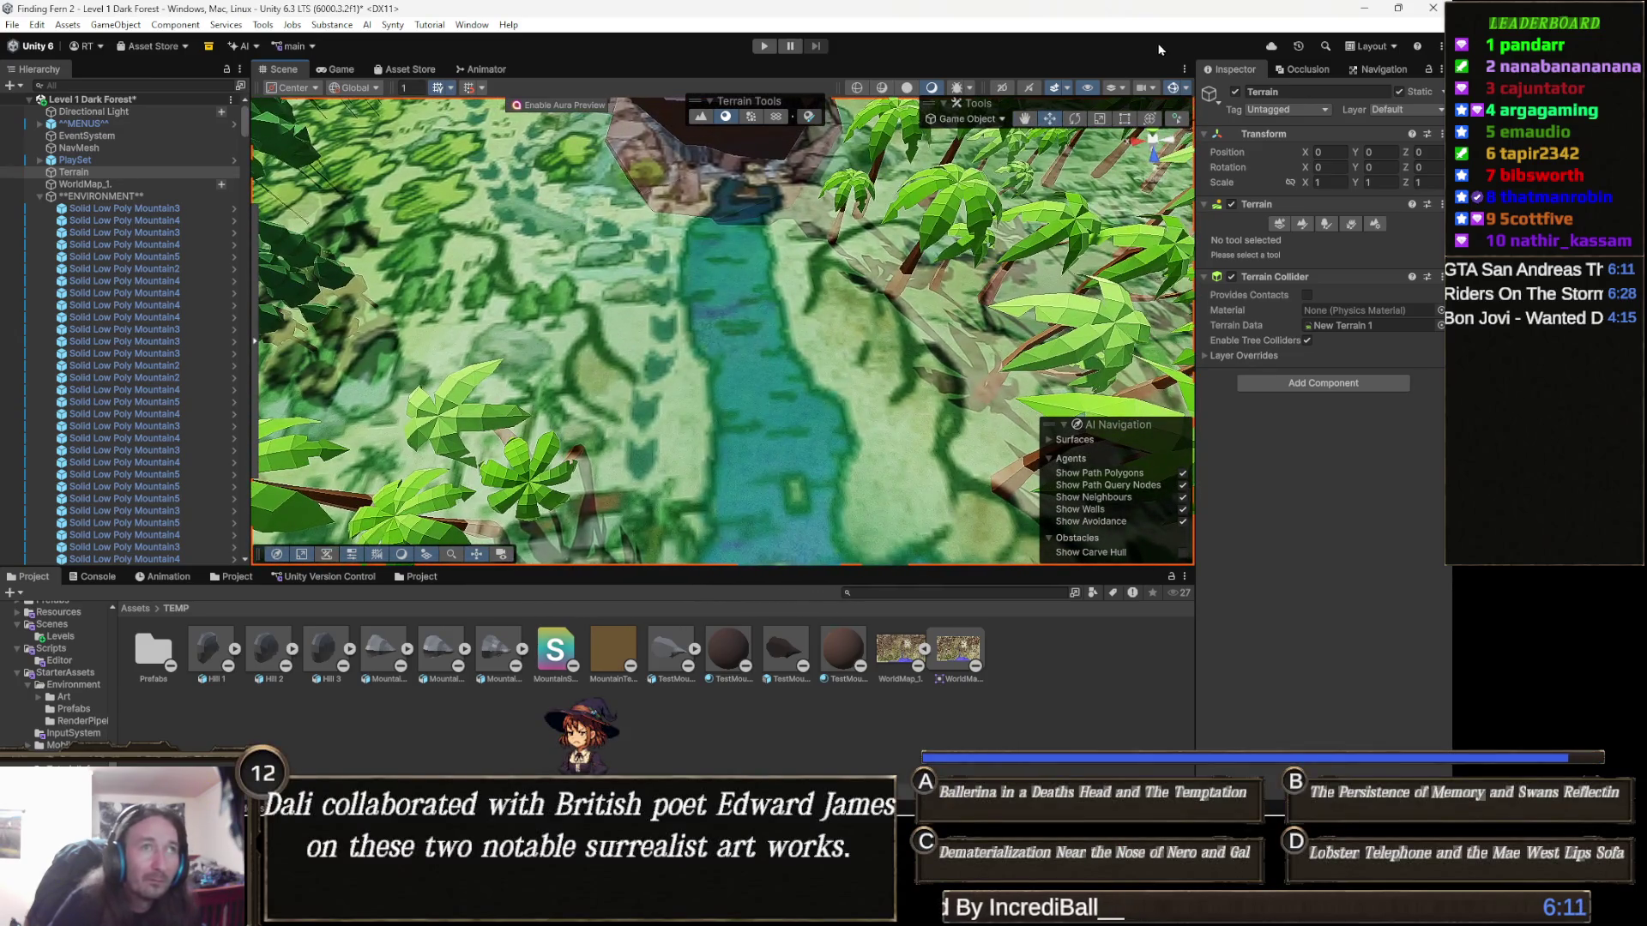
left_click(1302, 223)
left_click(1289, 241)
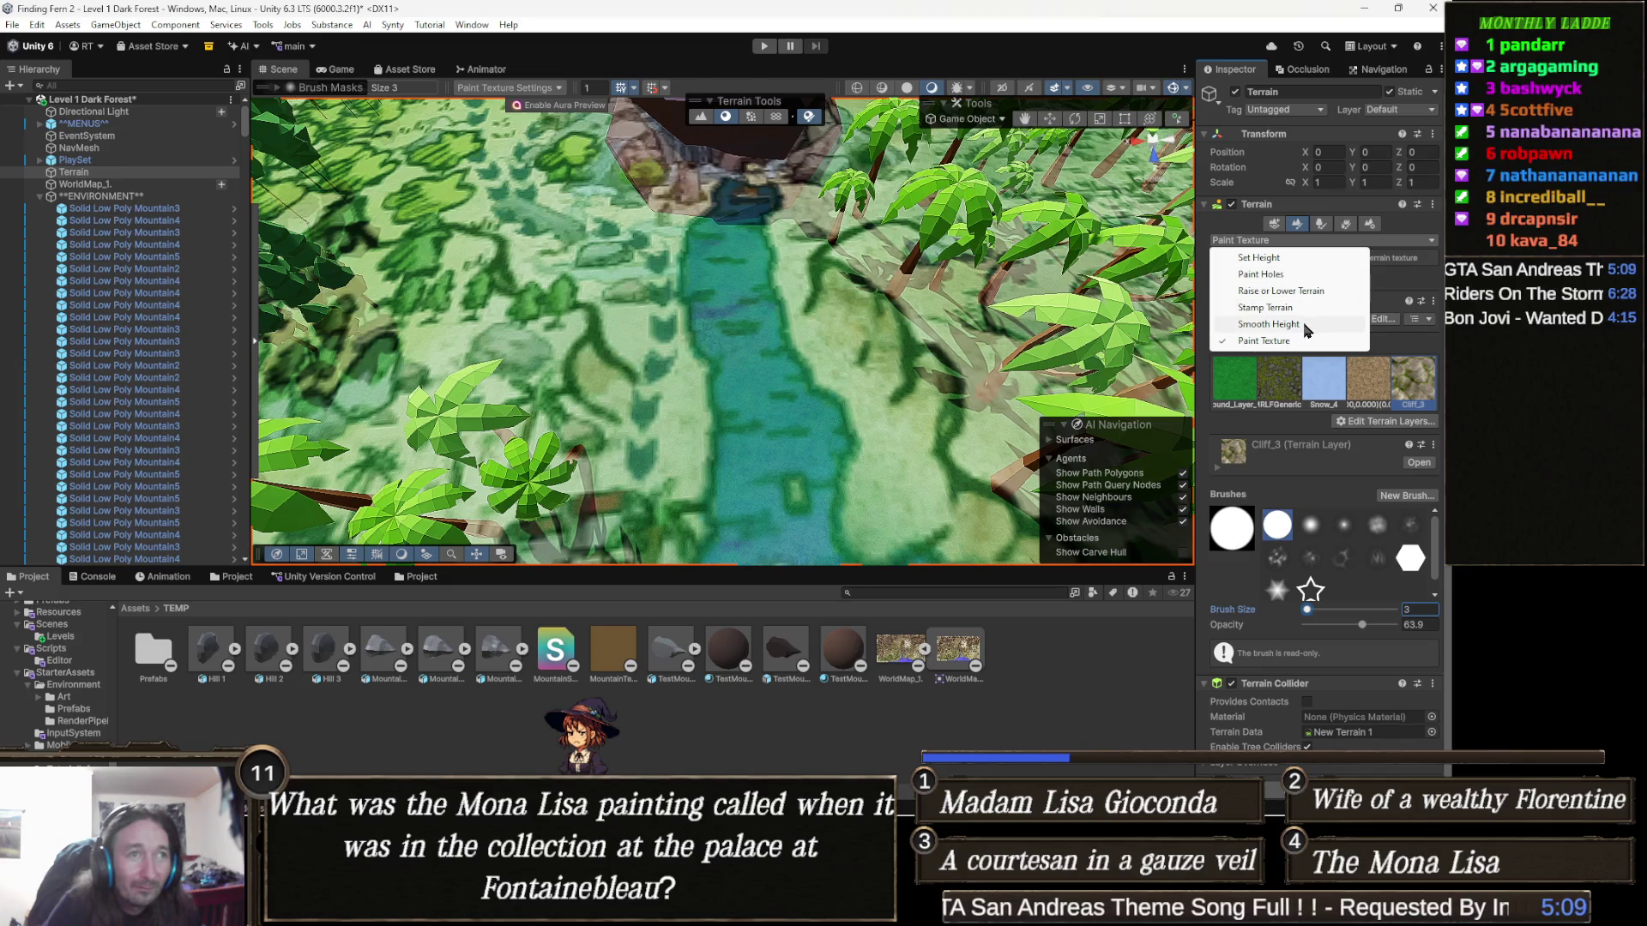
Step: Choose the Set Height tool, targeting height 18.00037, and zoom the Scene view in on the river
left_click(1295, 258)
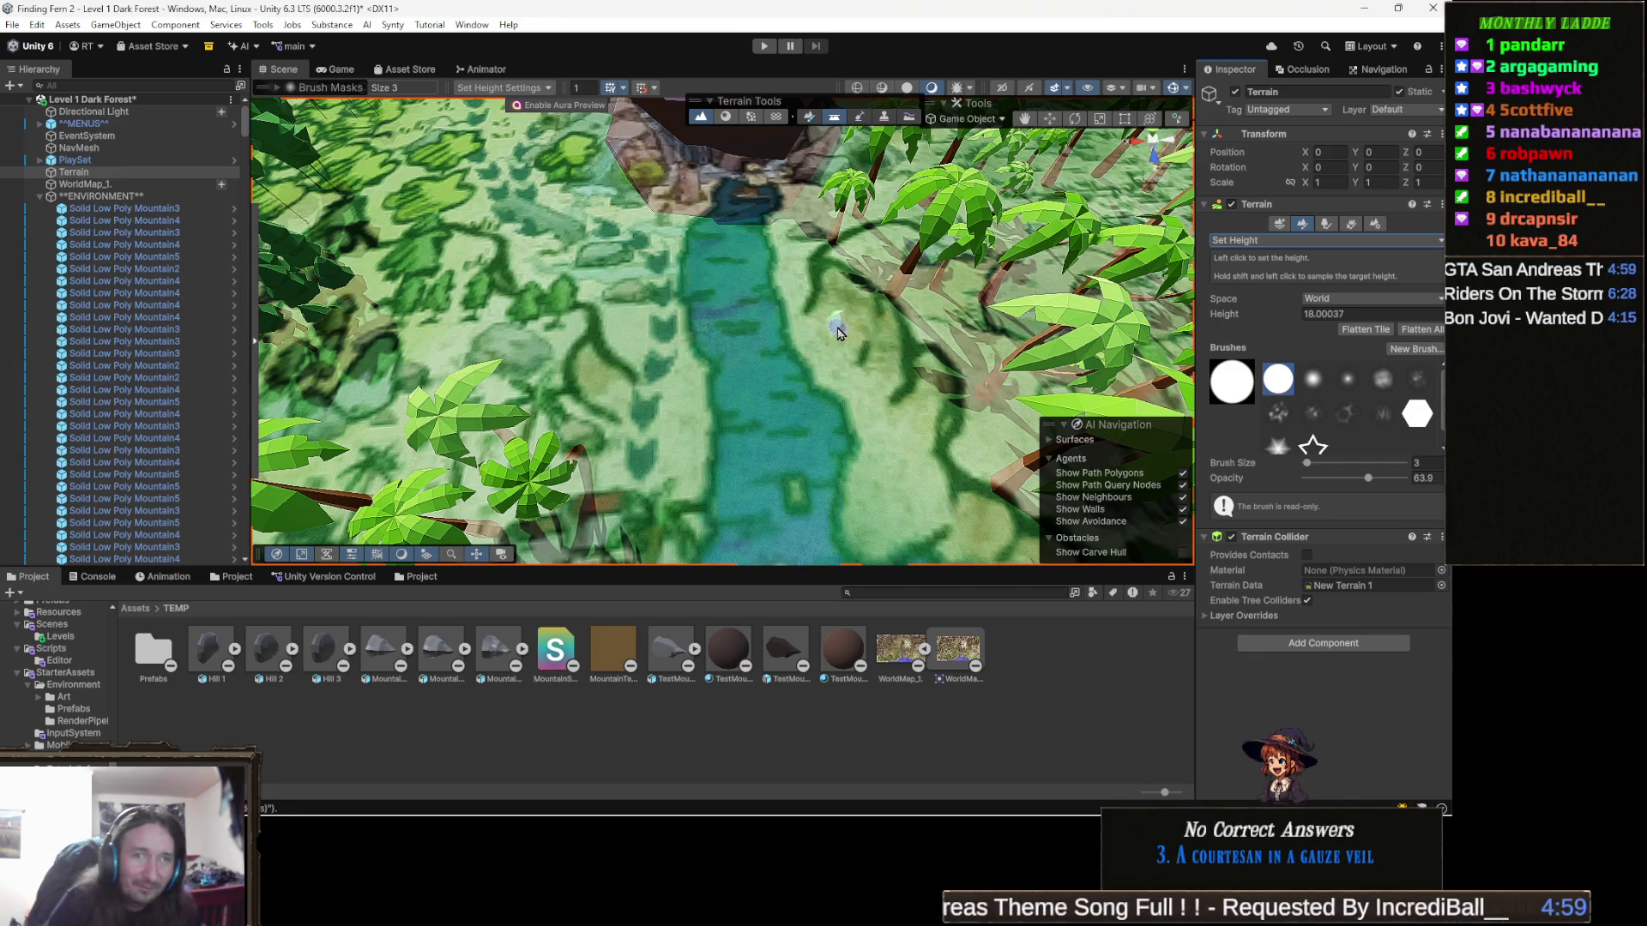
scroll(845, 257, "up", 3)
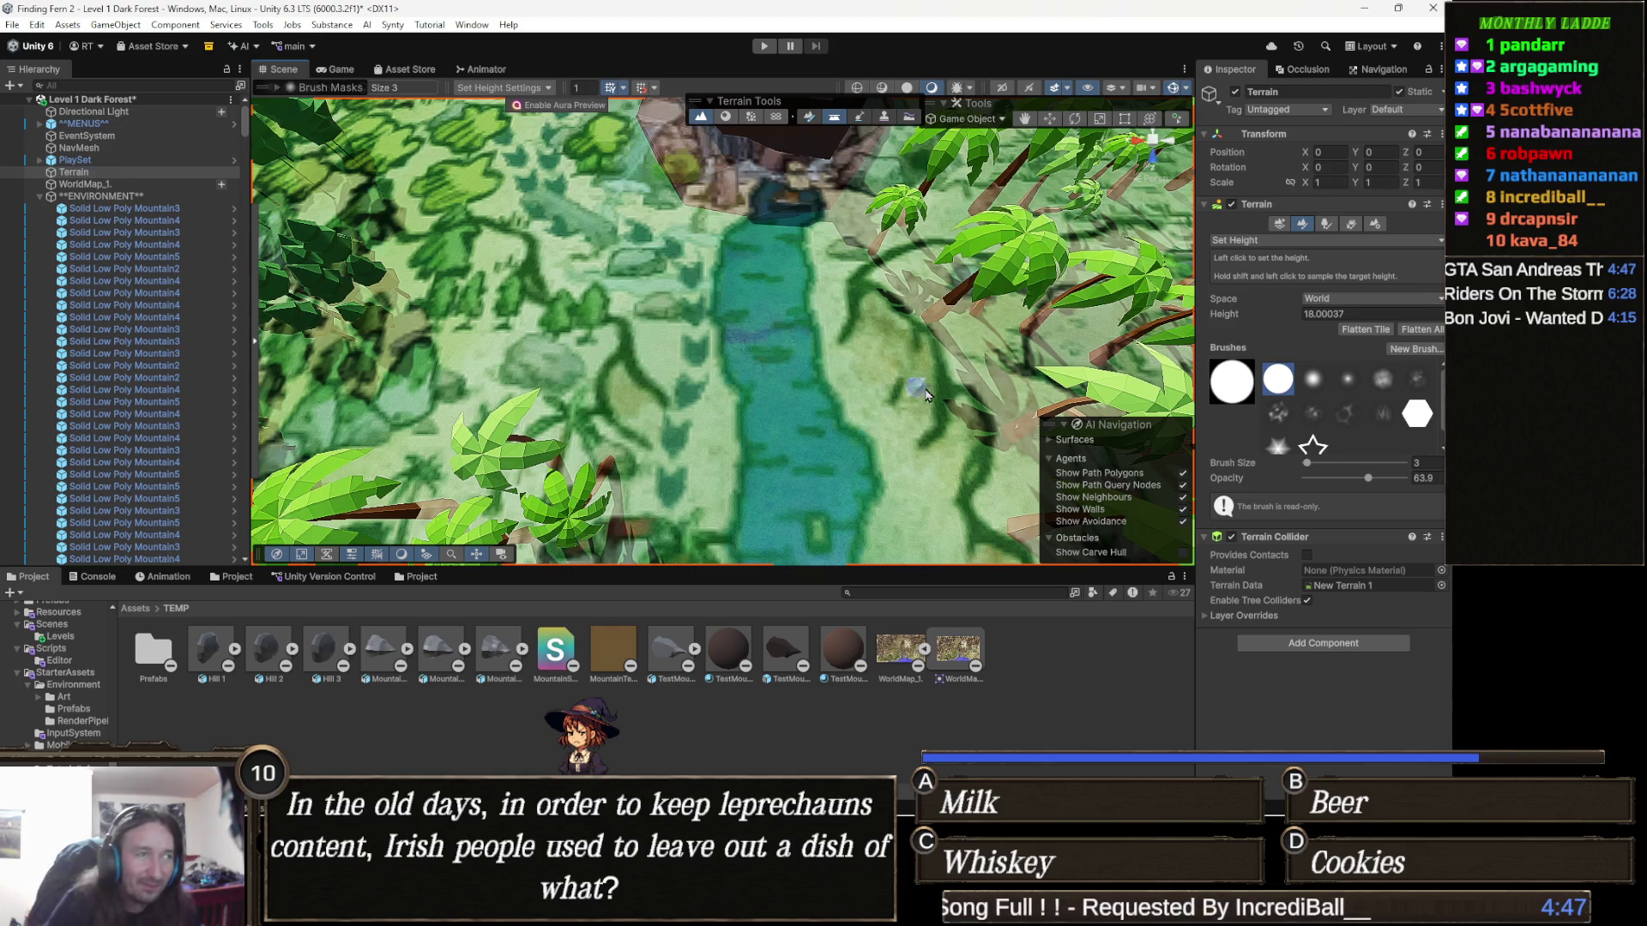
scroll(758, 388, "up", 3)
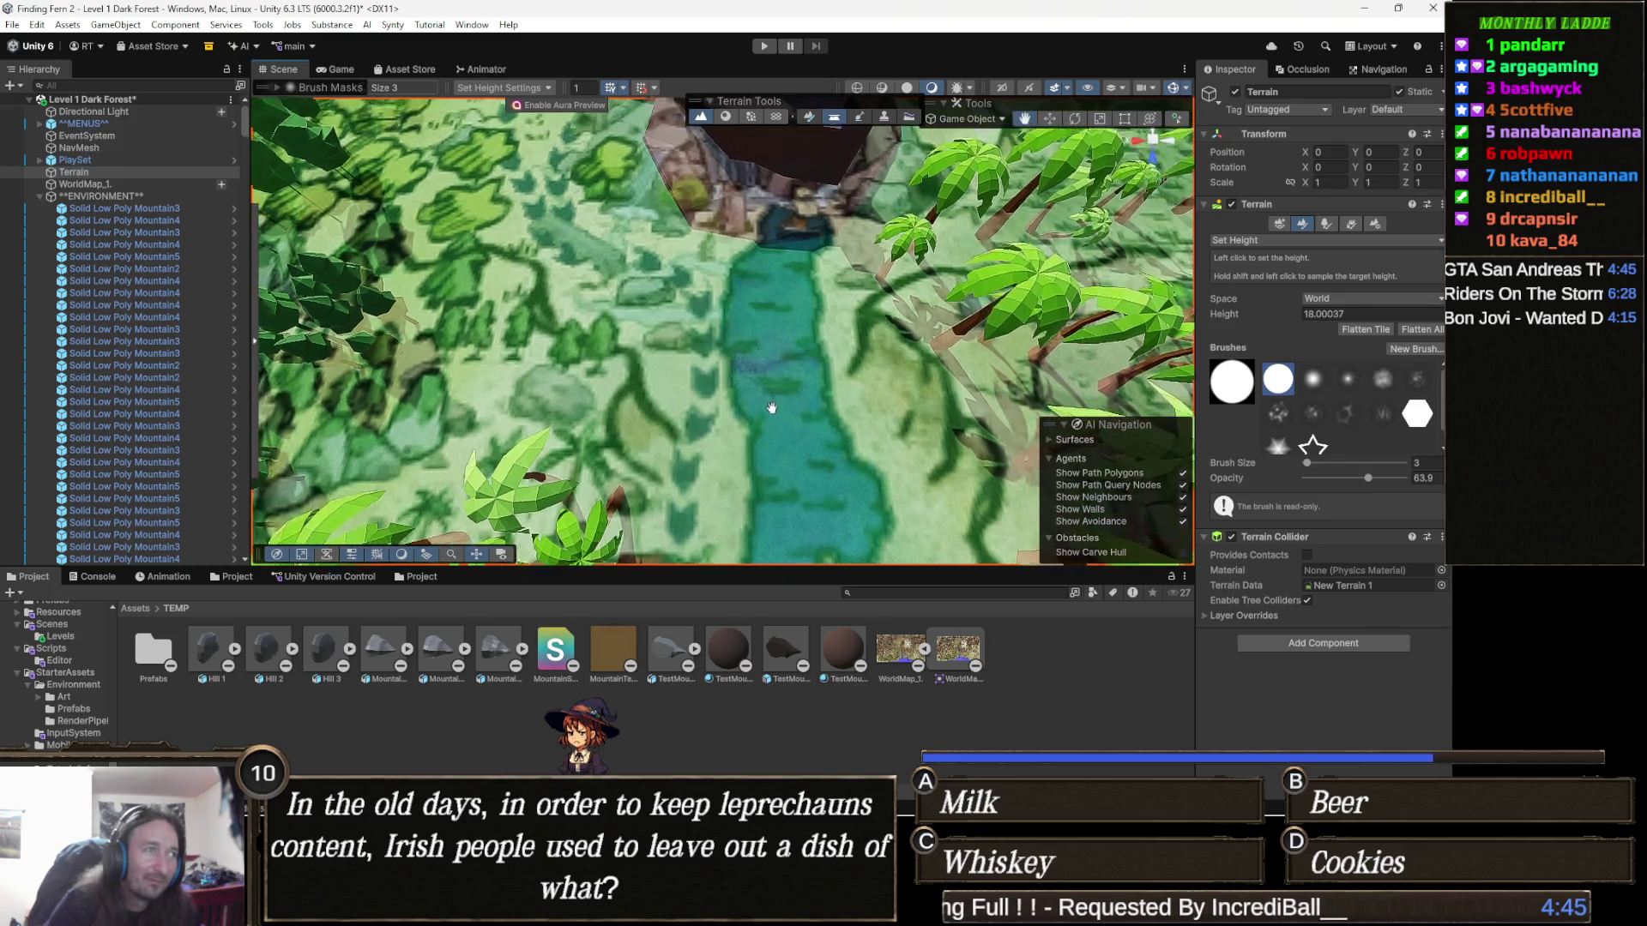
scroll(712, 381, "up", 2)
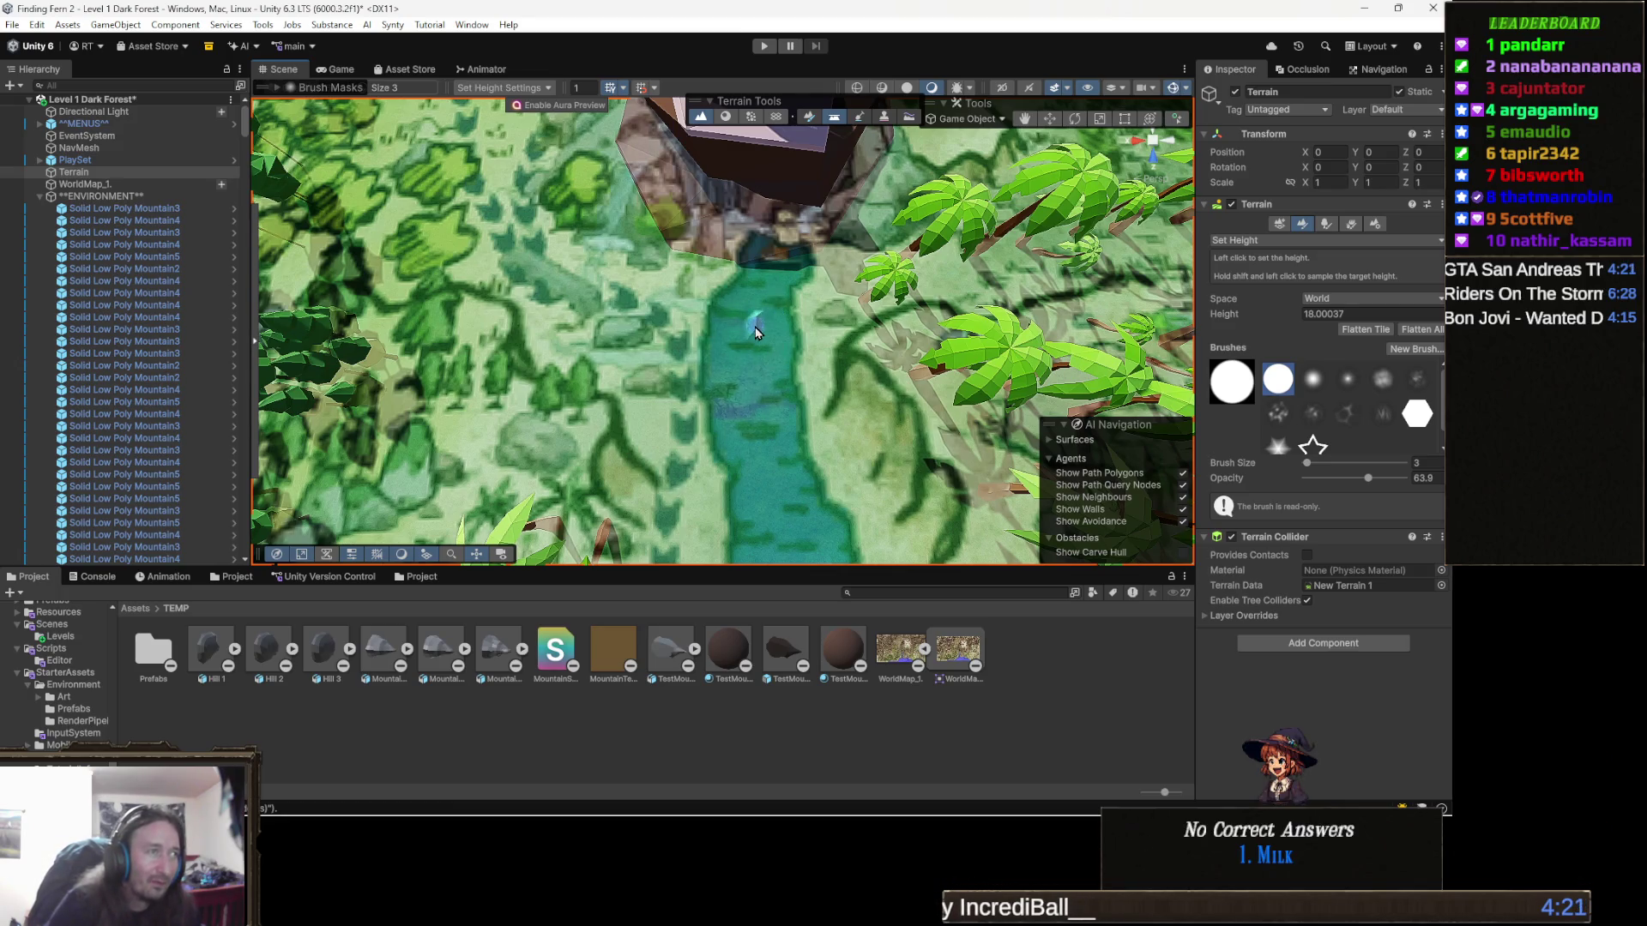
scroll(756, 333, "up", 5)
scroll(776, 326, "down", 2)
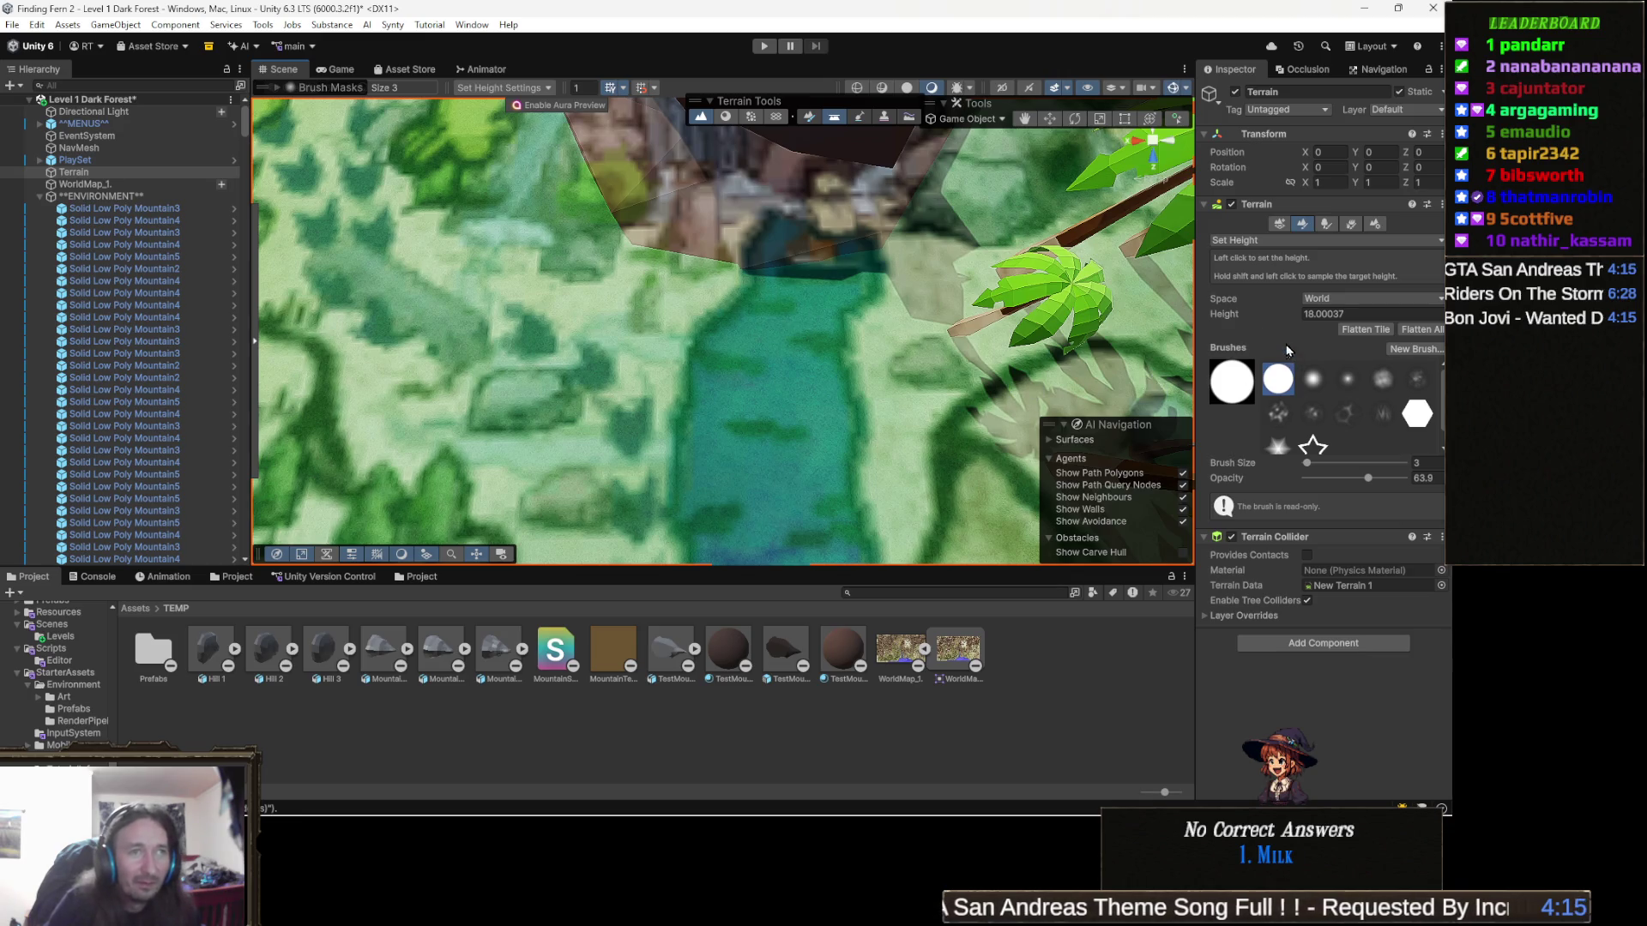
Step: Sample the terrain's height as the Set Height target, then enter a new target height value
left_click(781, 386, "shift")
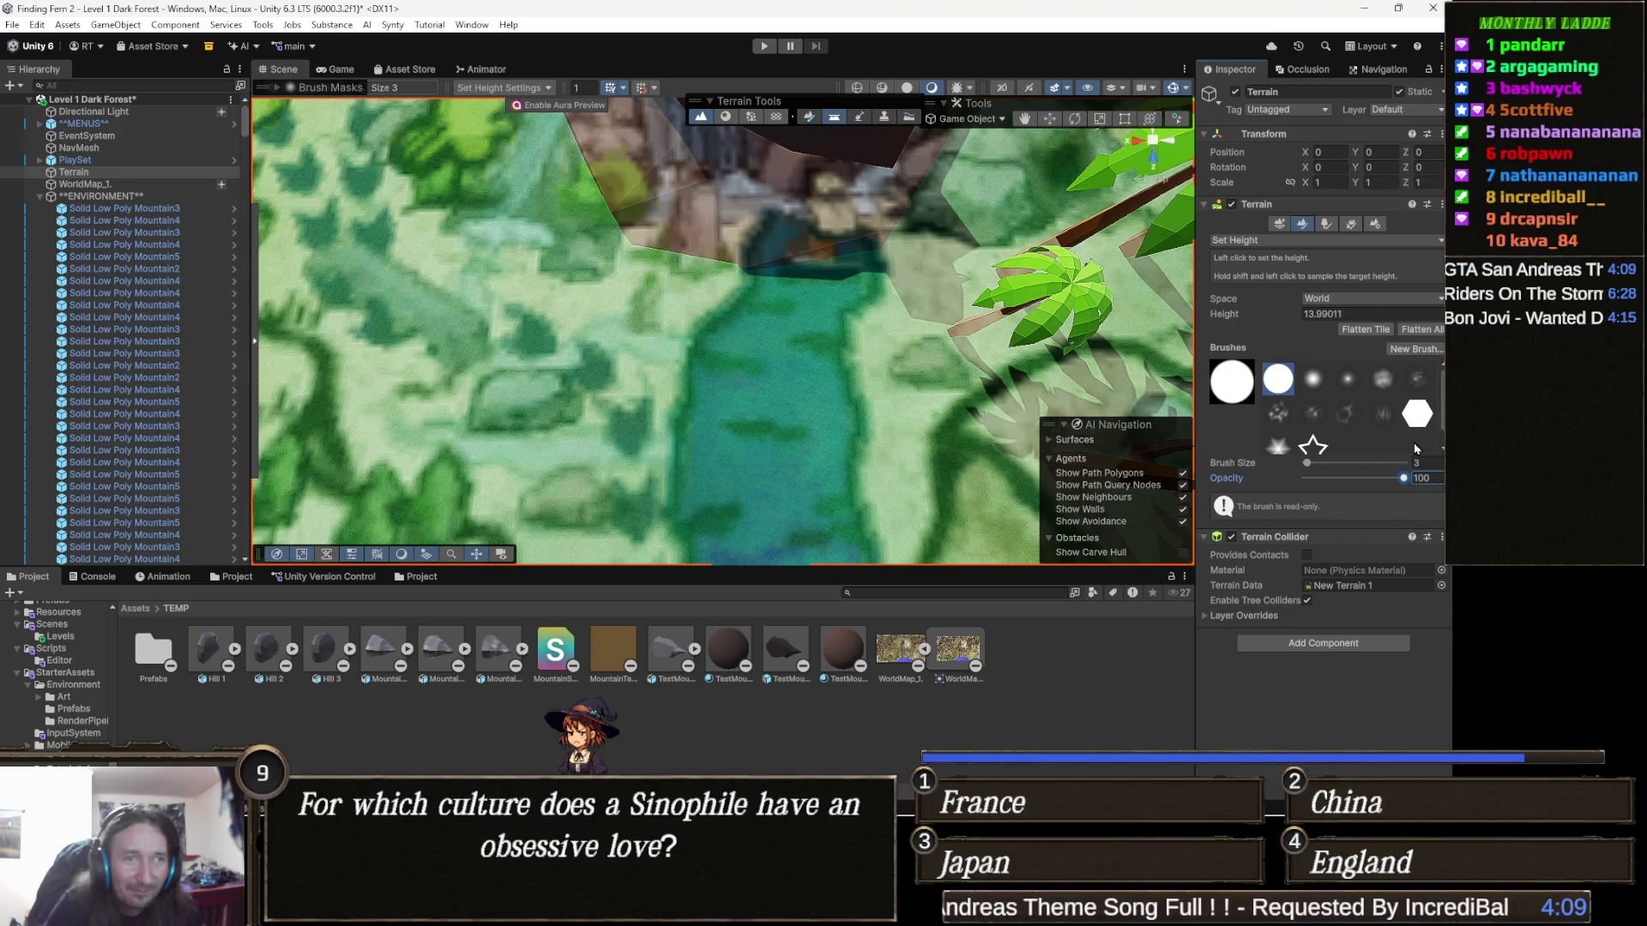
left_click(1354, 313)
type("2")
key("Return")
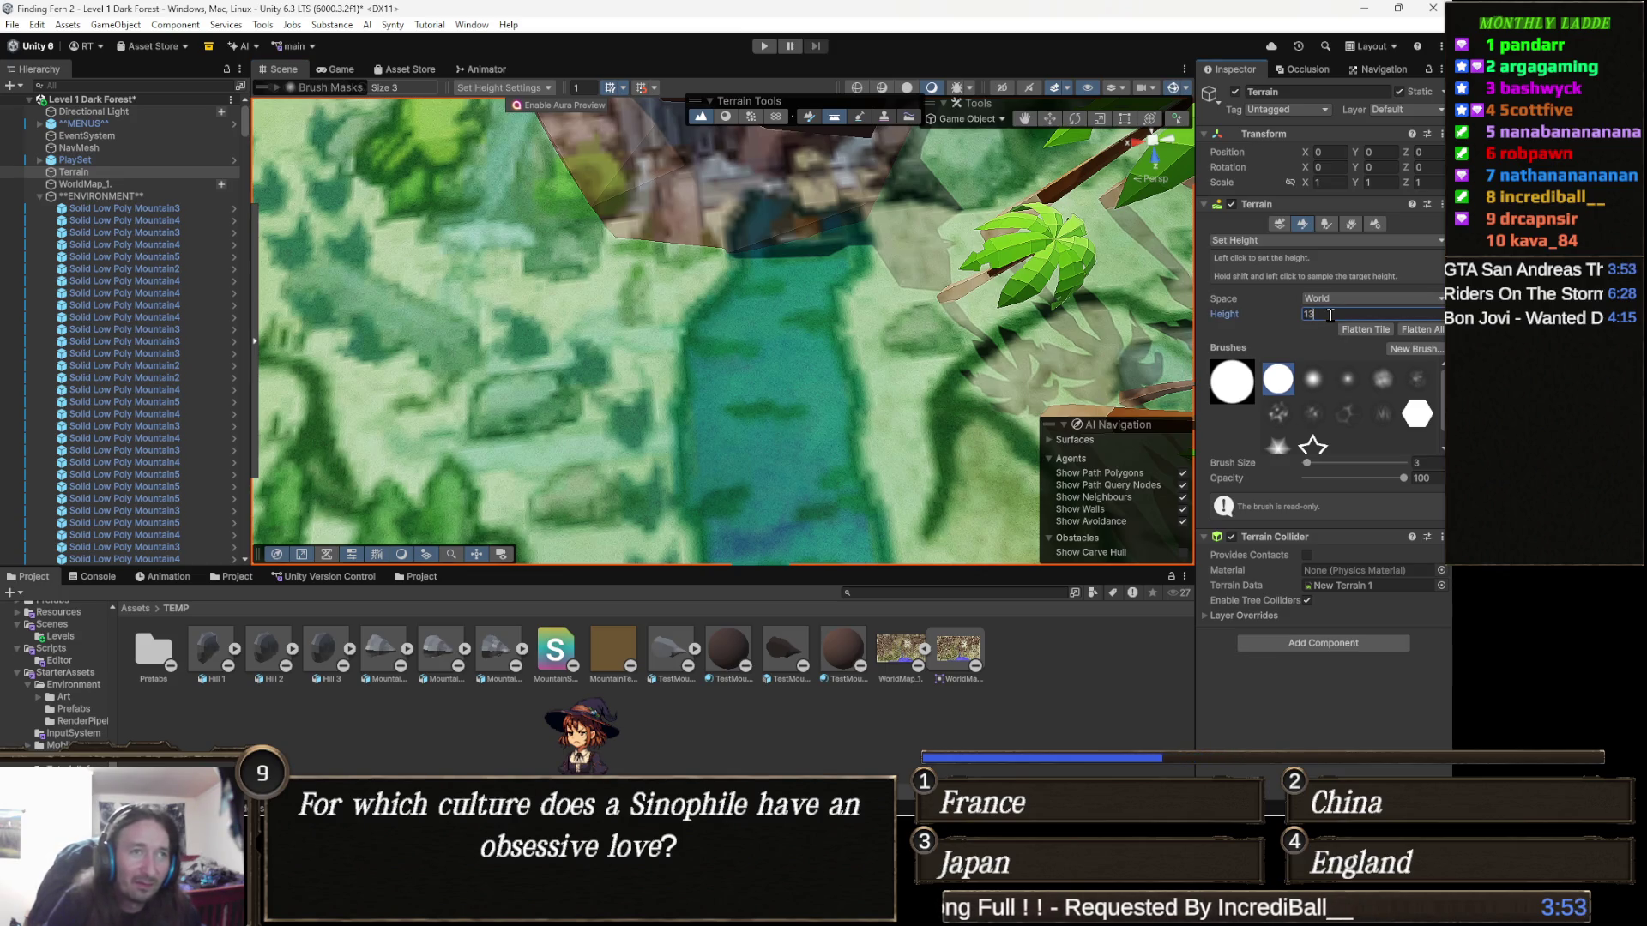
Step: Set brush size 6 and opacity 100, then flatten the terrain along the river's left bank
scroll(730, 369, "up", 1)
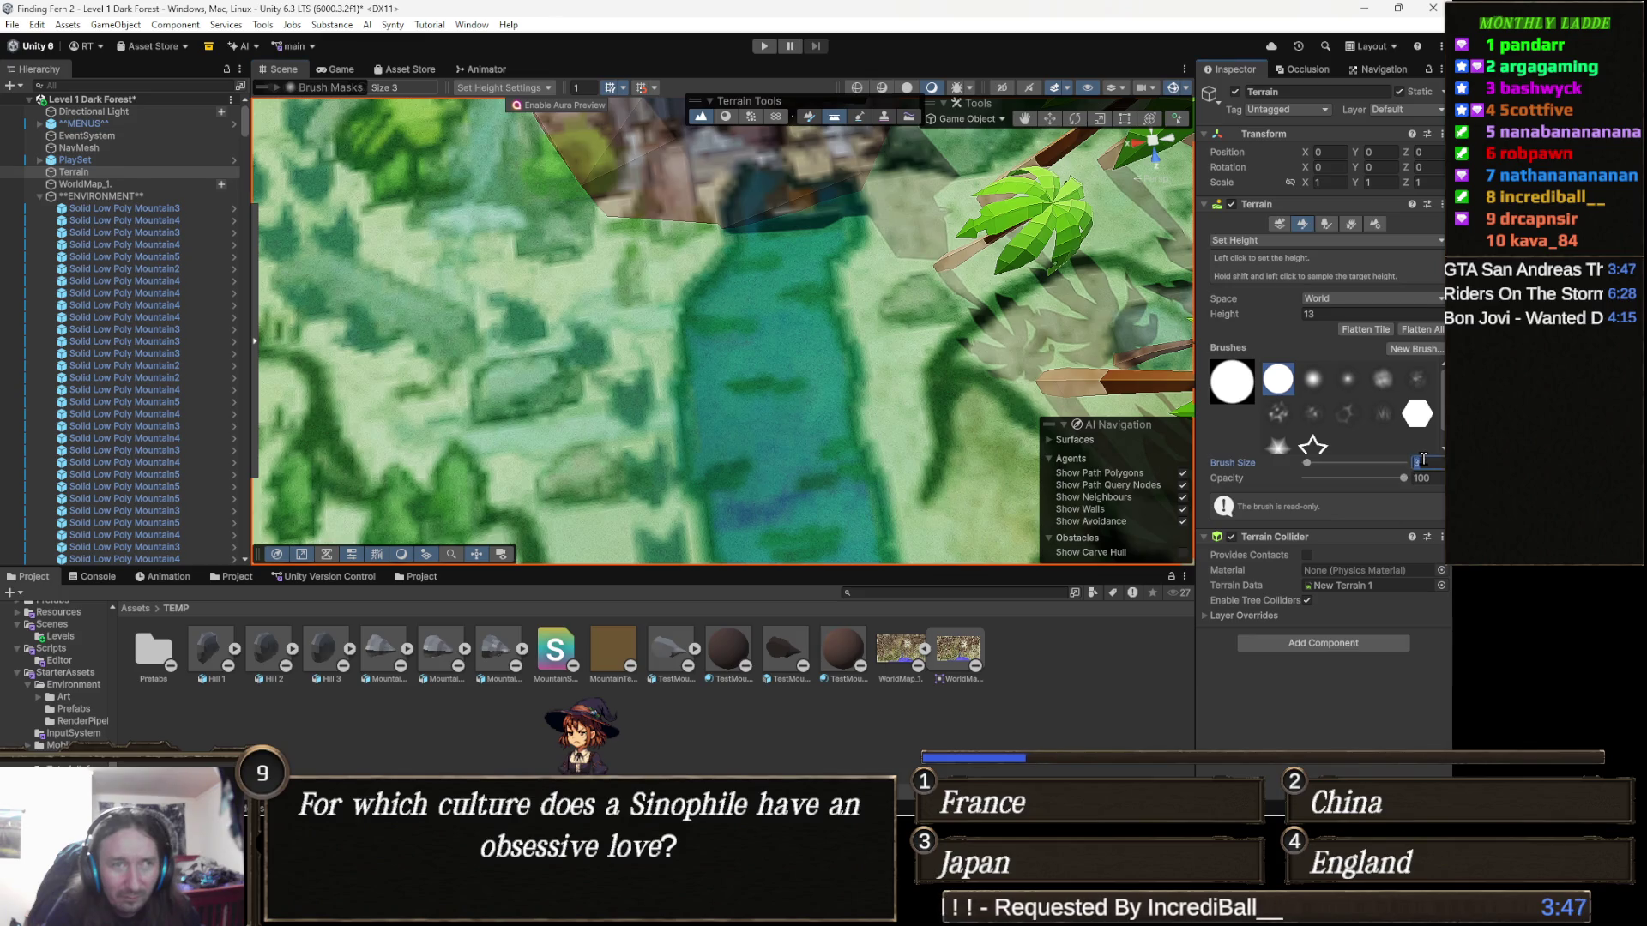
type("6")
scroll(825, 330, "up", 1)
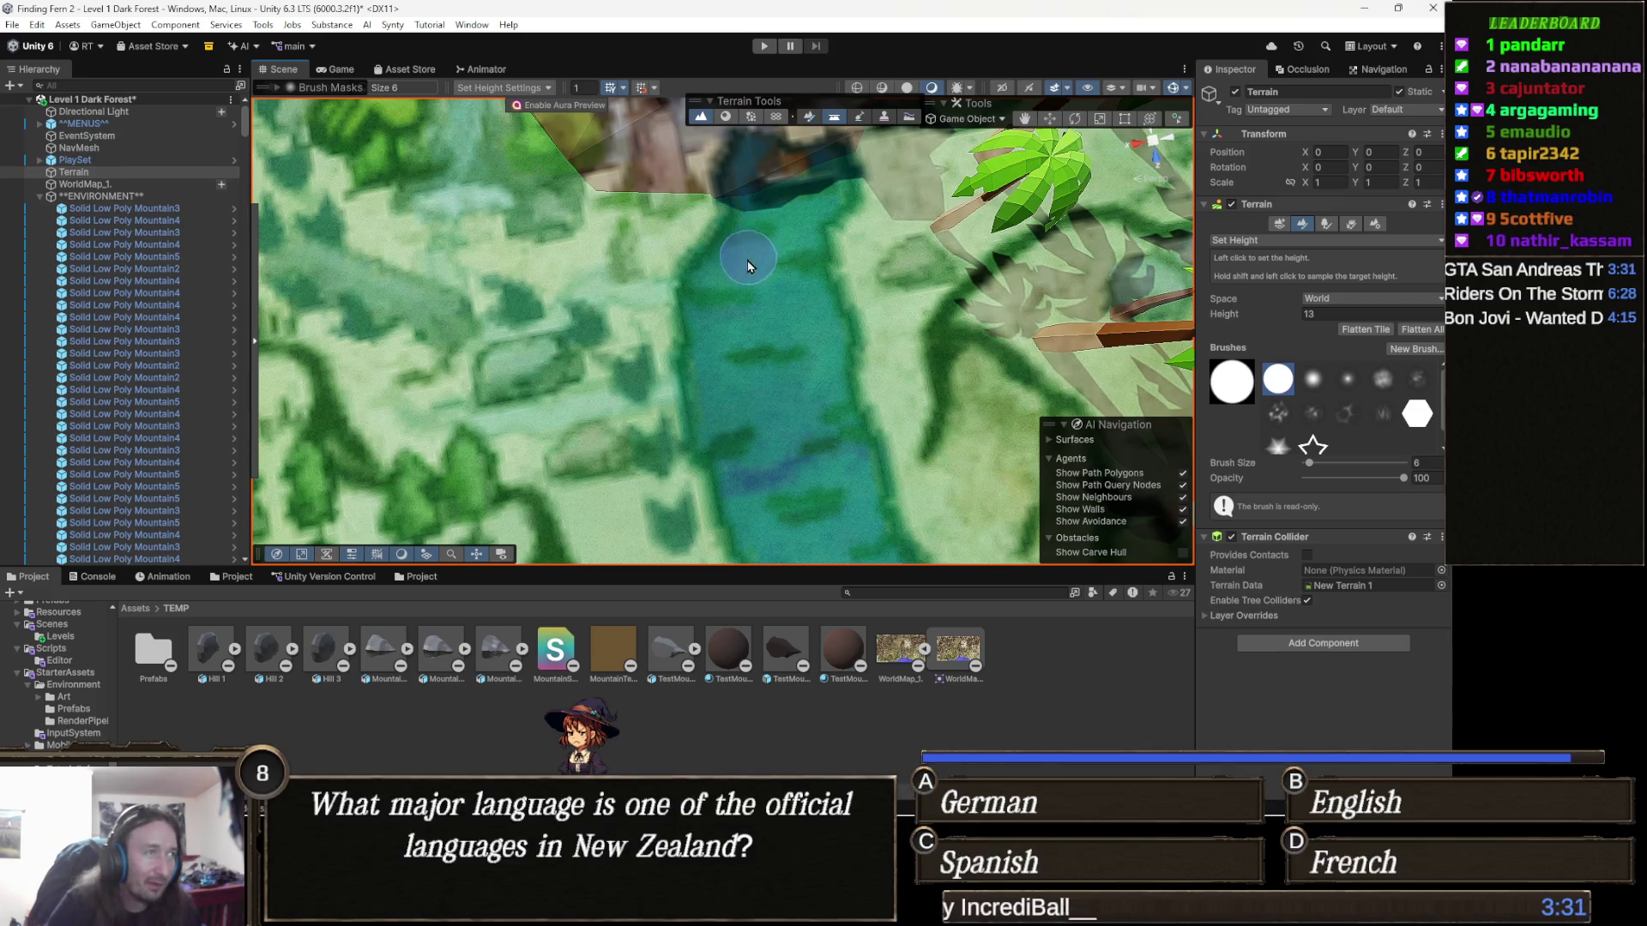
mouse_move(730, 290)
left_mouse_down()
mouse_move(709, 360)
mouse_move(748, 502)
mouse_move(768, 541)
mouse_move(832, 536)
mouse_move(853, 519)
mouse_move(815, 418)
mouse_move(824, 353)
mouse_move(788, 234)
mouse_move(812, 200)
mouse_move(772, 357)
mouse_move(780, 460)
mouse_move(815, 537)
left_mouse_up()
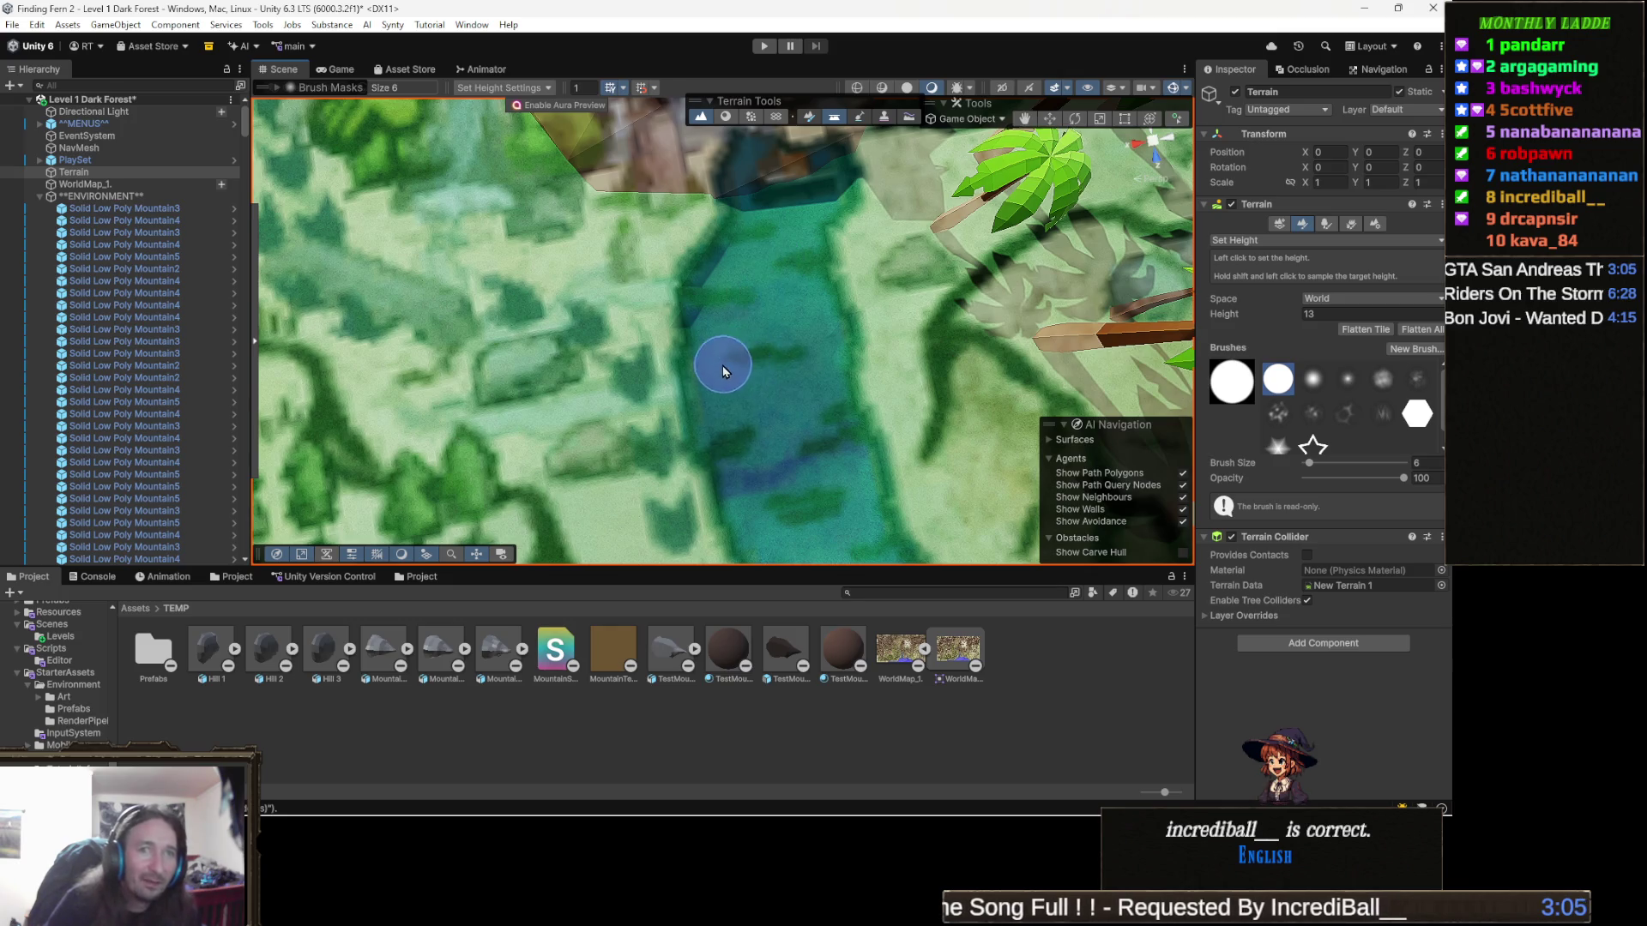
Step: Pan the Scene view down the river toward the purple terrain
left_click_drag(732, 371, 721, 287)
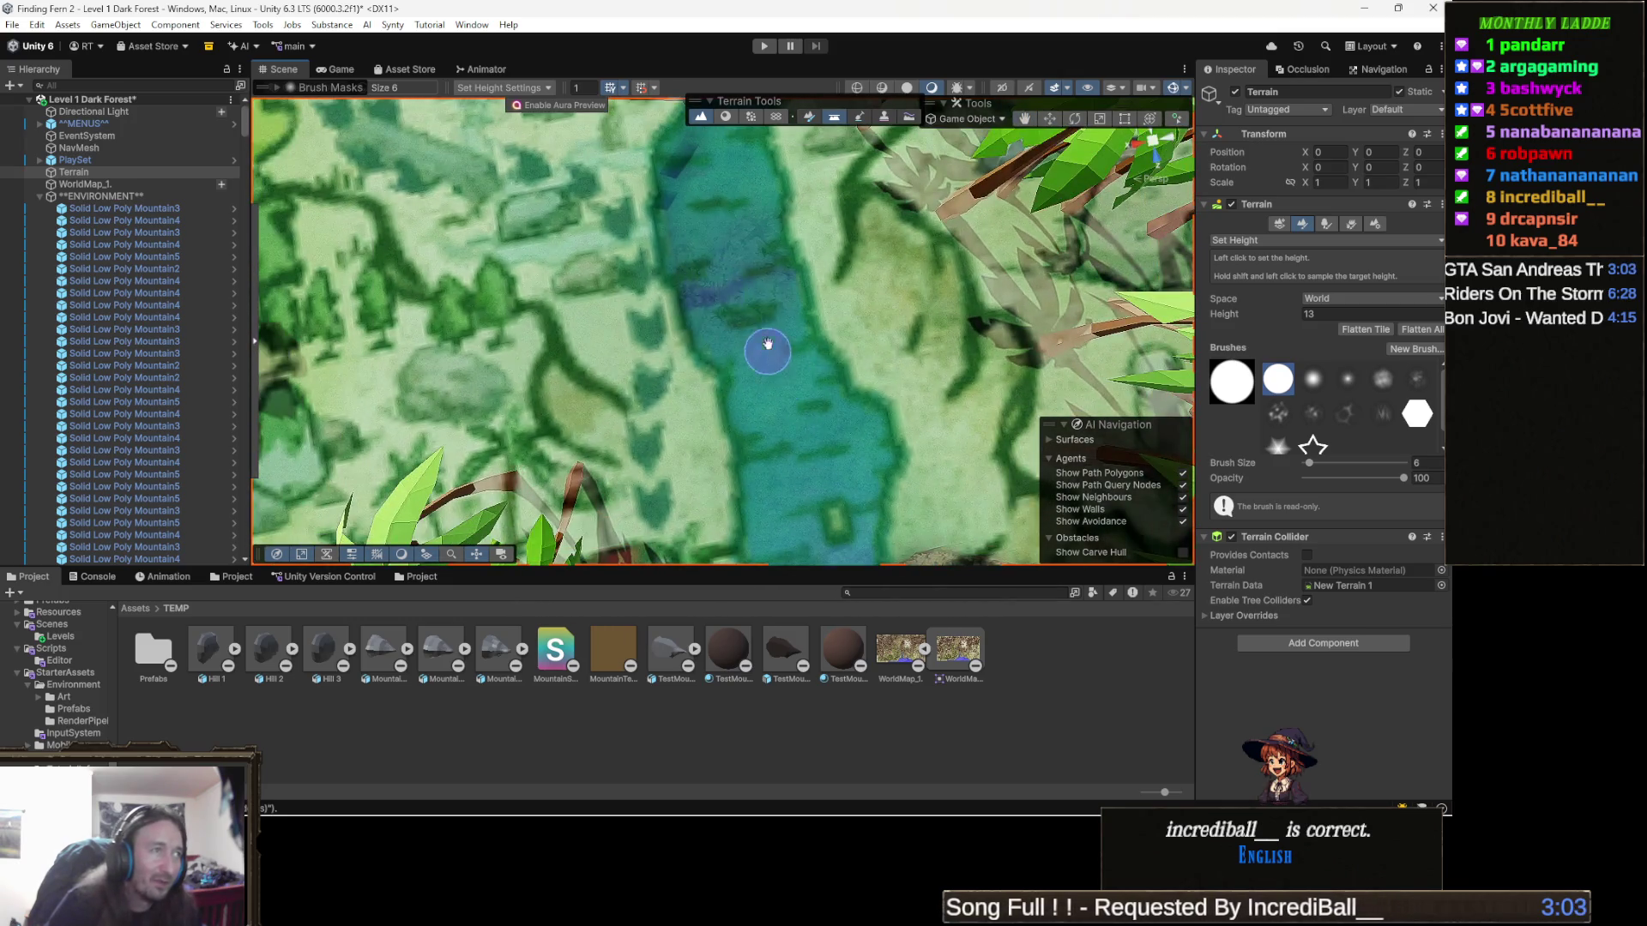
left_click_drag(769, 353, 749, 312)
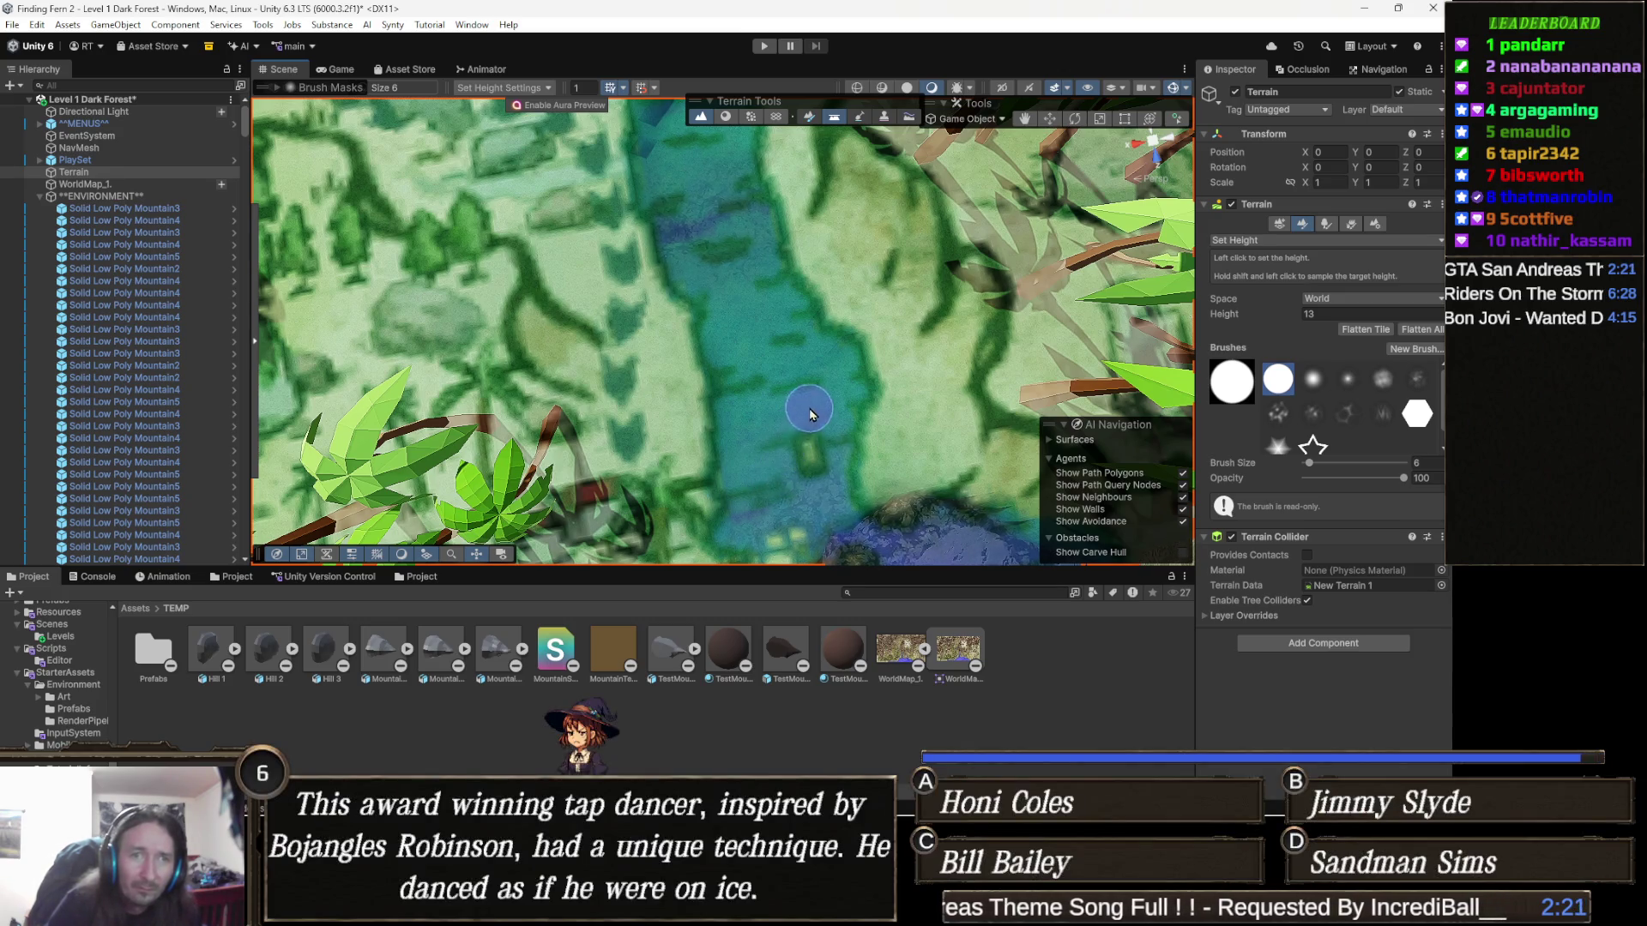
mouse_move(839, 385)
left_mouse_down()
mouse_move(803, 287)
mouse_move(777, 287)
left_mouse_up()
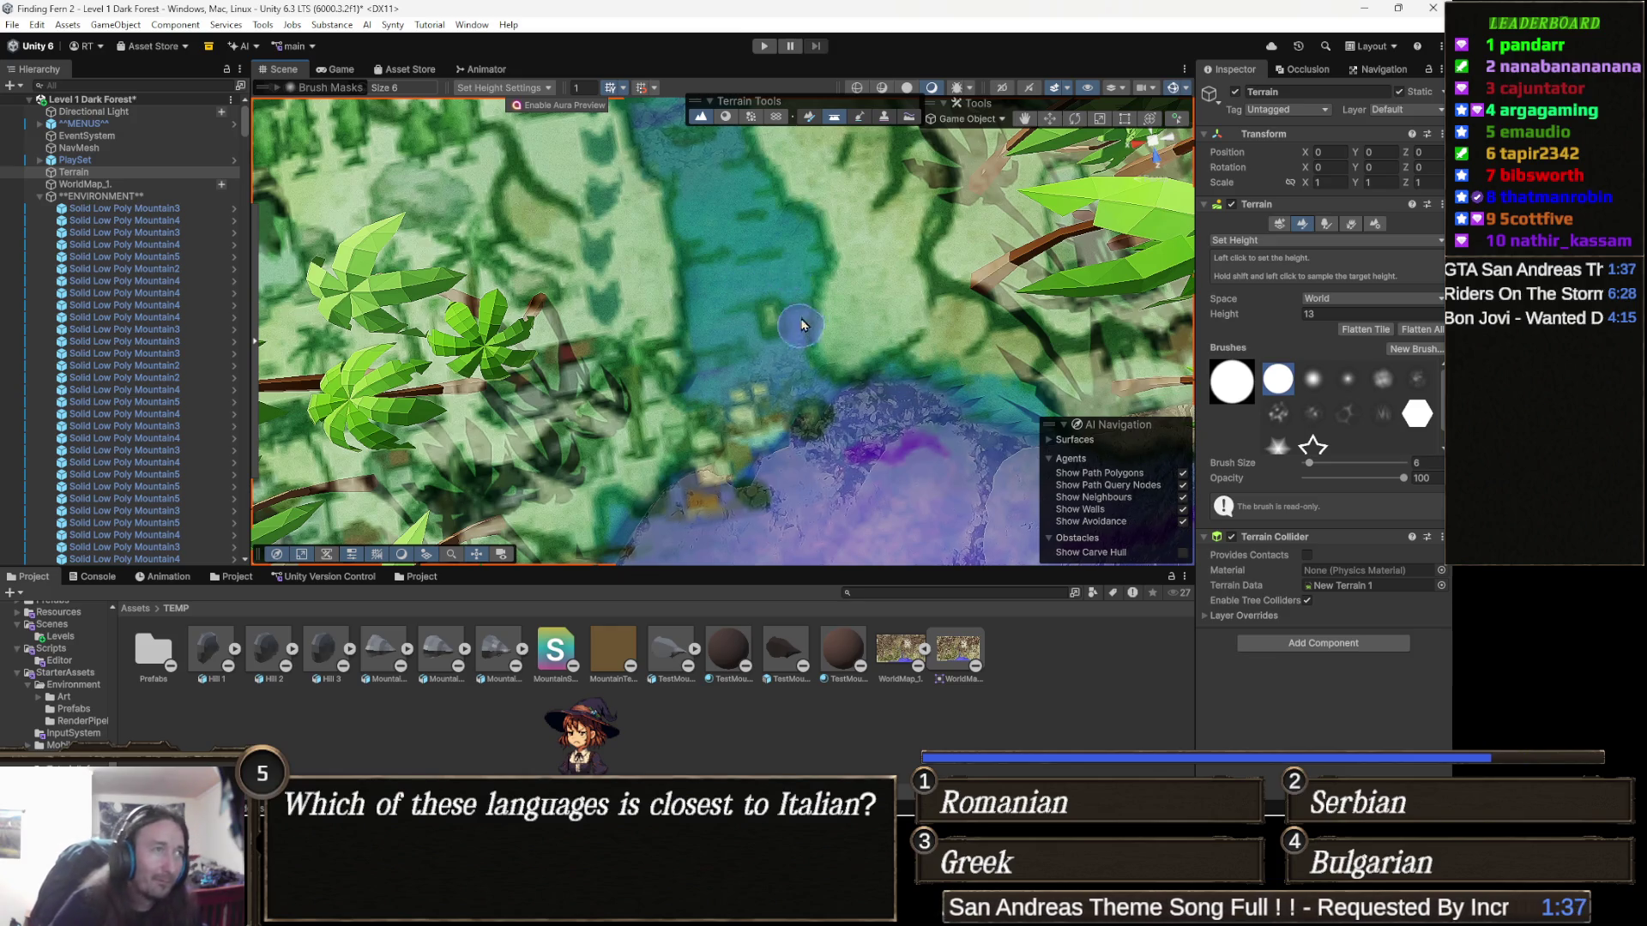
scroll(797, 277, "up", 2)
scroll(798, 277, "up", 5)
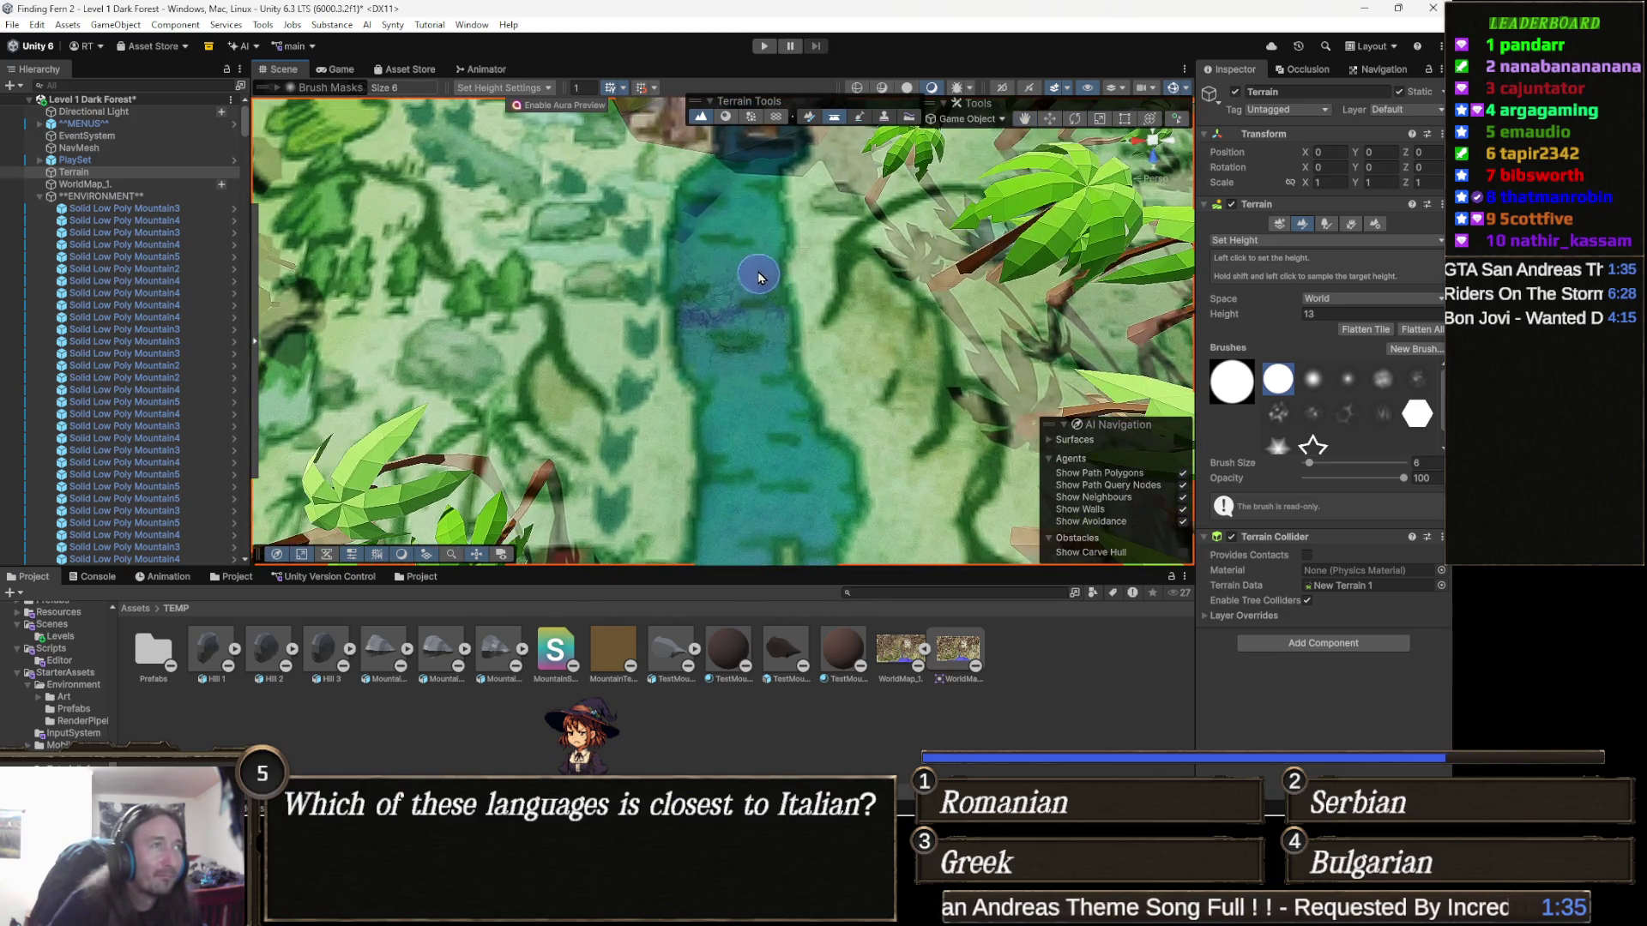
Step: Leave height painting for the Move tool and hide the WorldMap_1 overlay to reveal plain terrain
key("w")
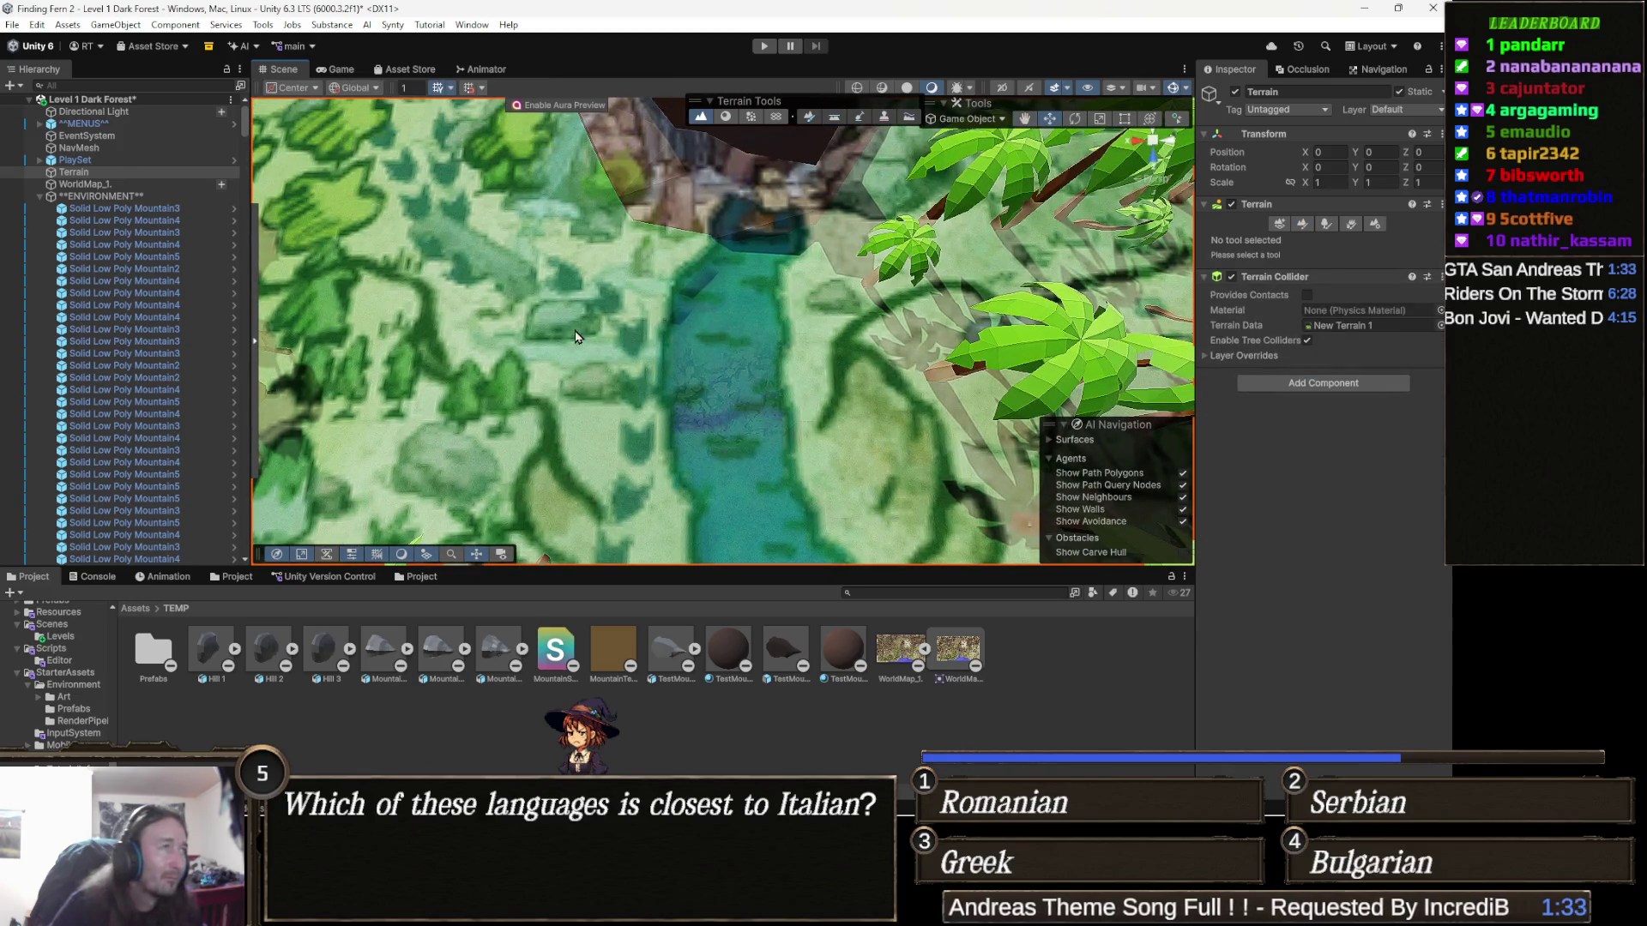
left_click(18, 184)
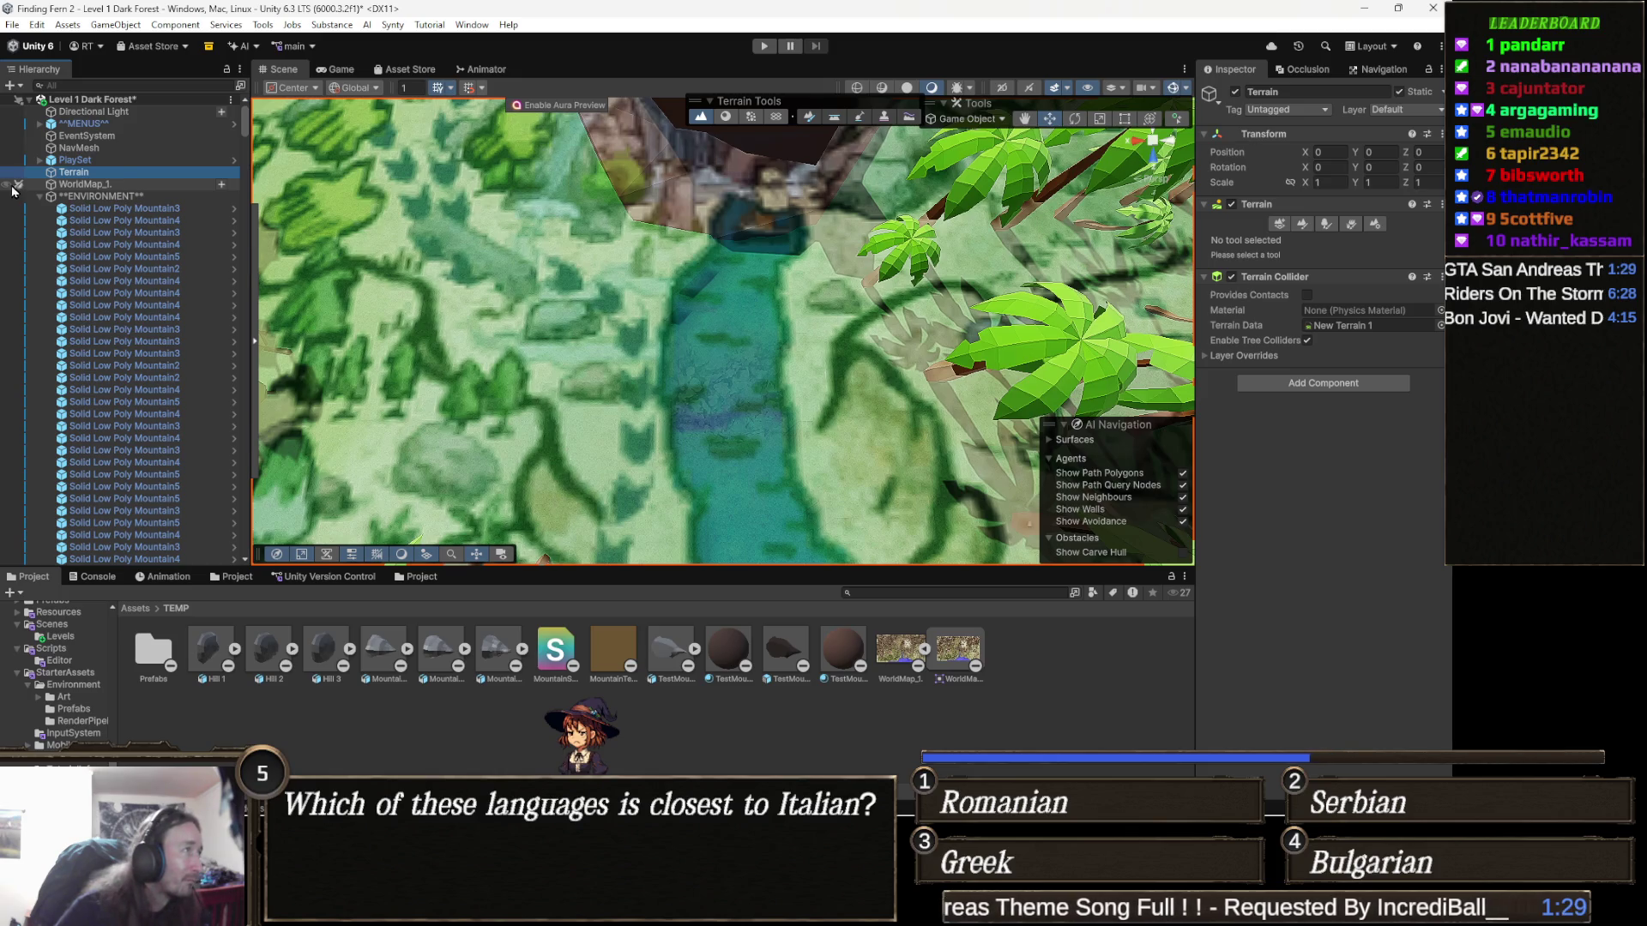
left_click(17, 186)
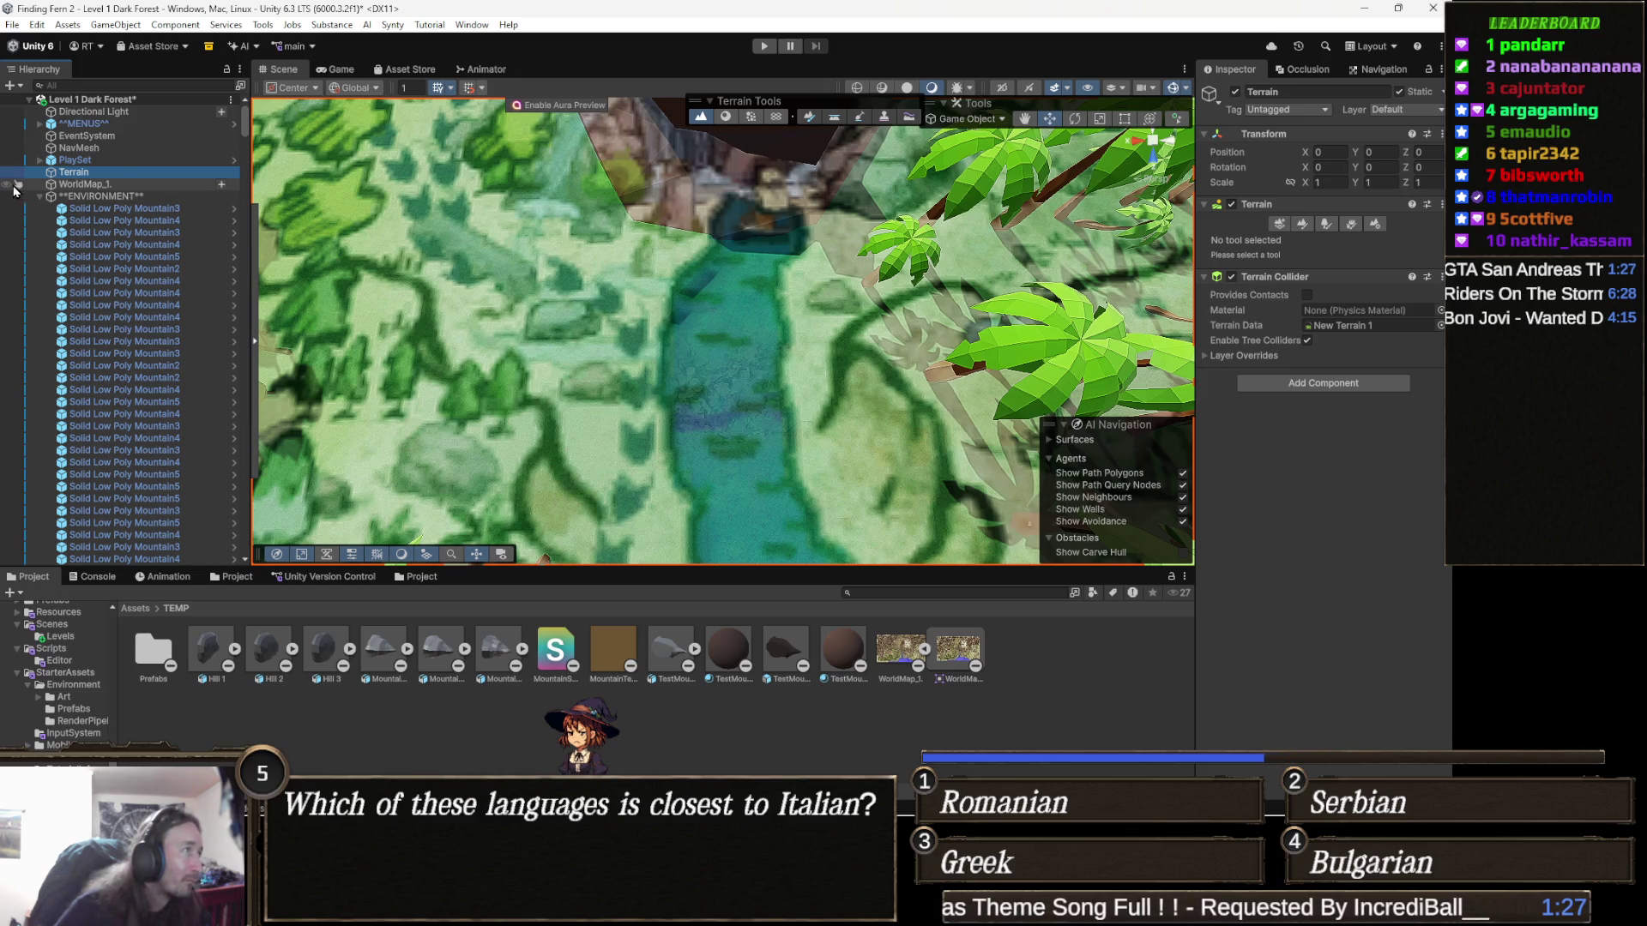
left_click(8, 187)
Step: Orbit the view around the large brown rock toward the grassy terrain and trees
left_click_drag(481, 301, 341, 171)
mouse_move(516, 332)
left_mouse_down()
mouse_move(761, 275)
mouse_move(769, 294)
mouse_move(898, 224)
mouse_move(668, 167)
mouse_move(691, 331)
mouse_move(719, 341)
mouse_move(856, 332)
mouse_move(1002, 265)
mouse_move(530, 369)
left_mouse_up()
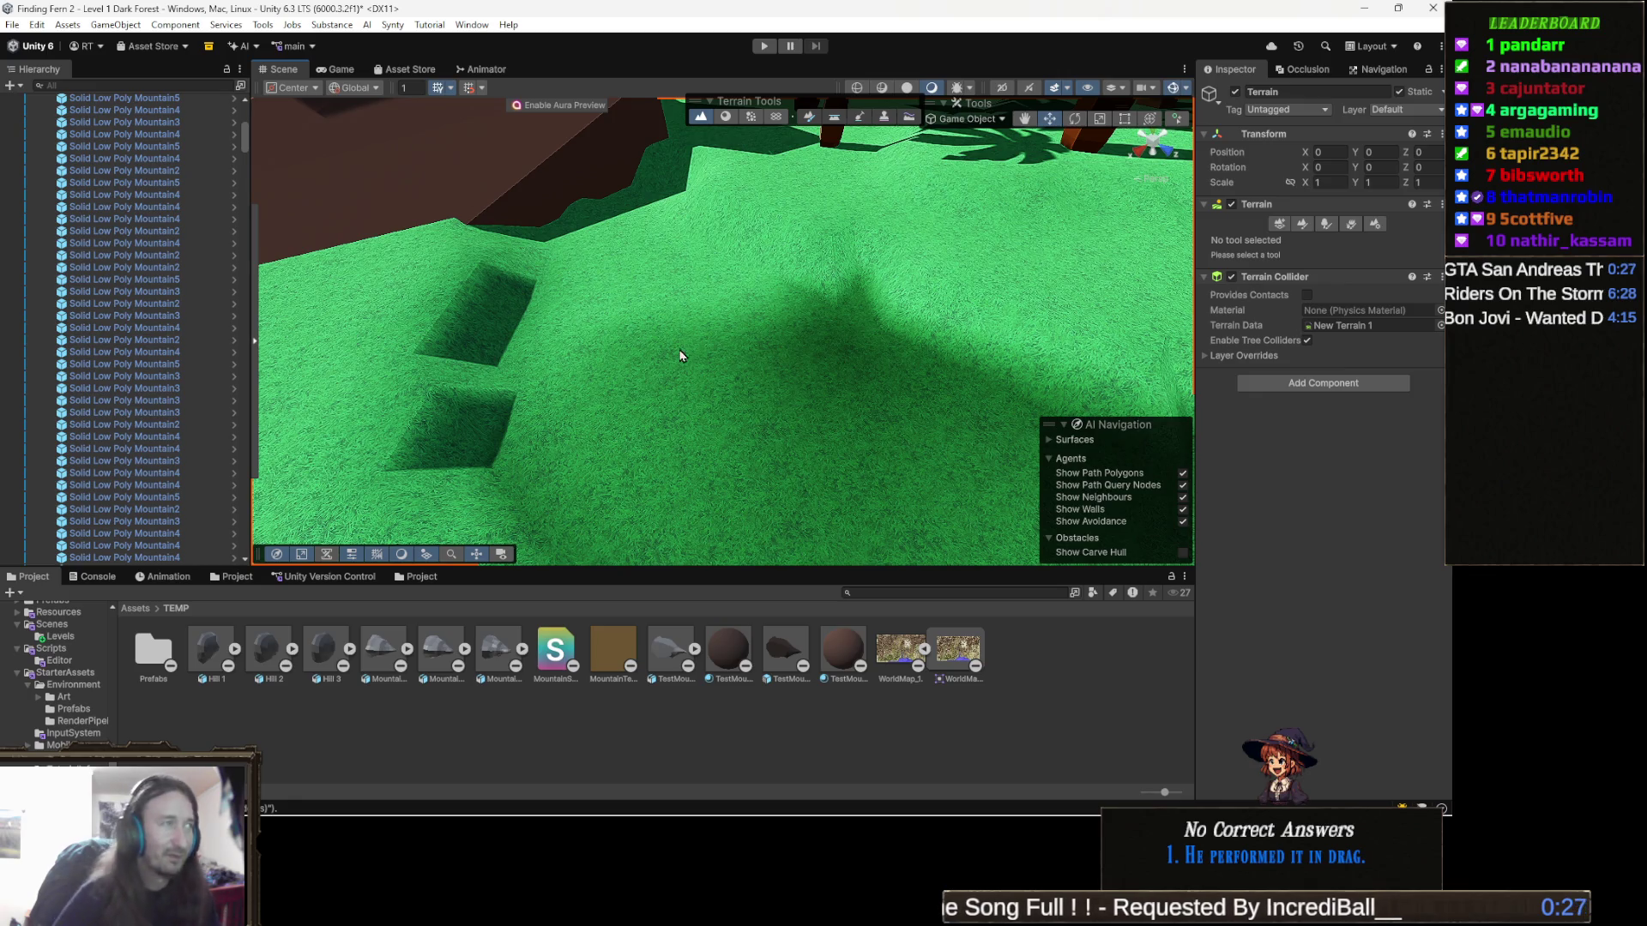
scroll(652, 356, "up", 5)
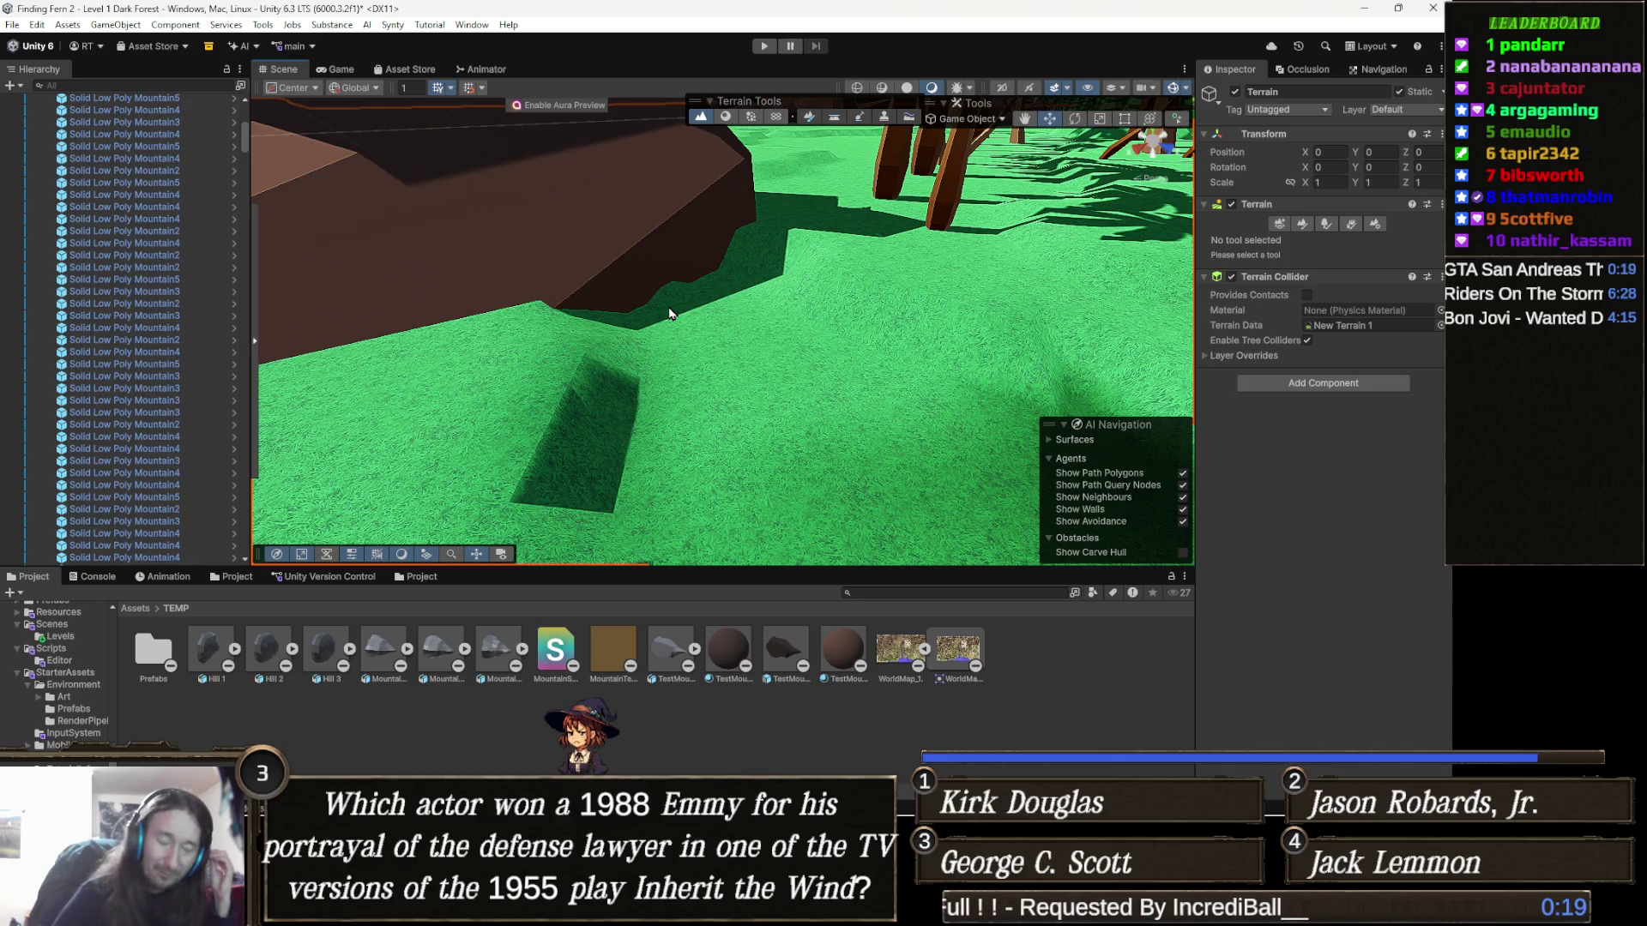
mouse_move(661, 335)
left_mouse_down()
mouse_move(684, 356)
mouse_move(680, 408)
mouse_move(1031, 387)
mouse_move(783, 372)
mouse_move(855, 377)
left_mouse_up()
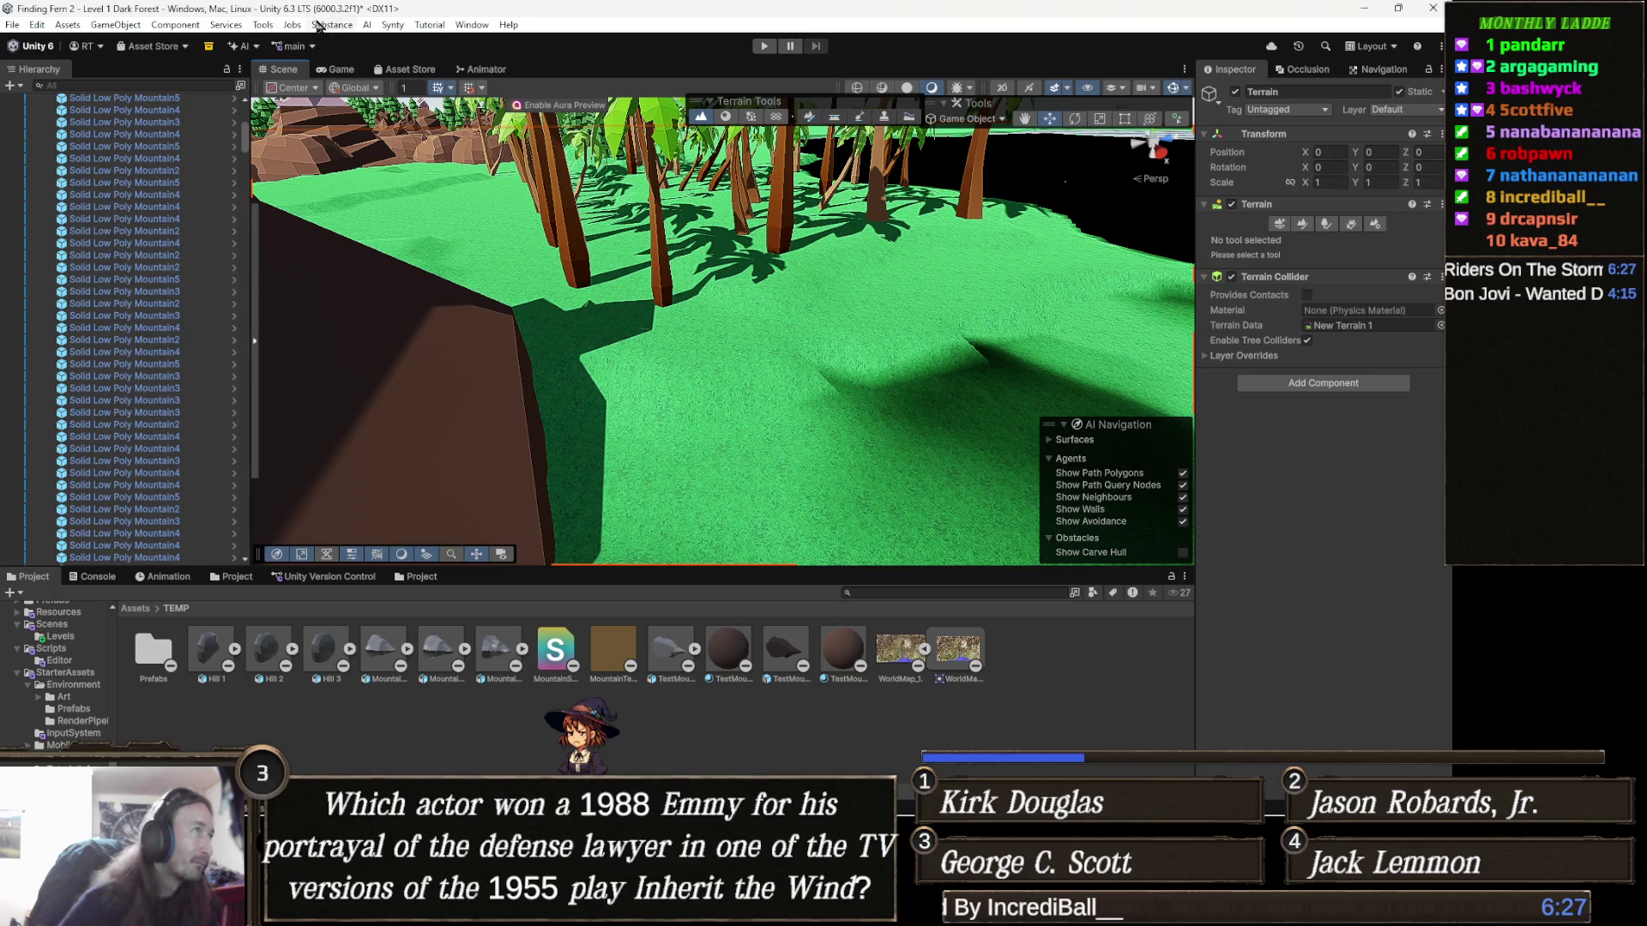
Step: Browse the Window menu's AI Navigation and 3D Haven submenus for Path Painter II, opening nothing
left_click(267, 25)
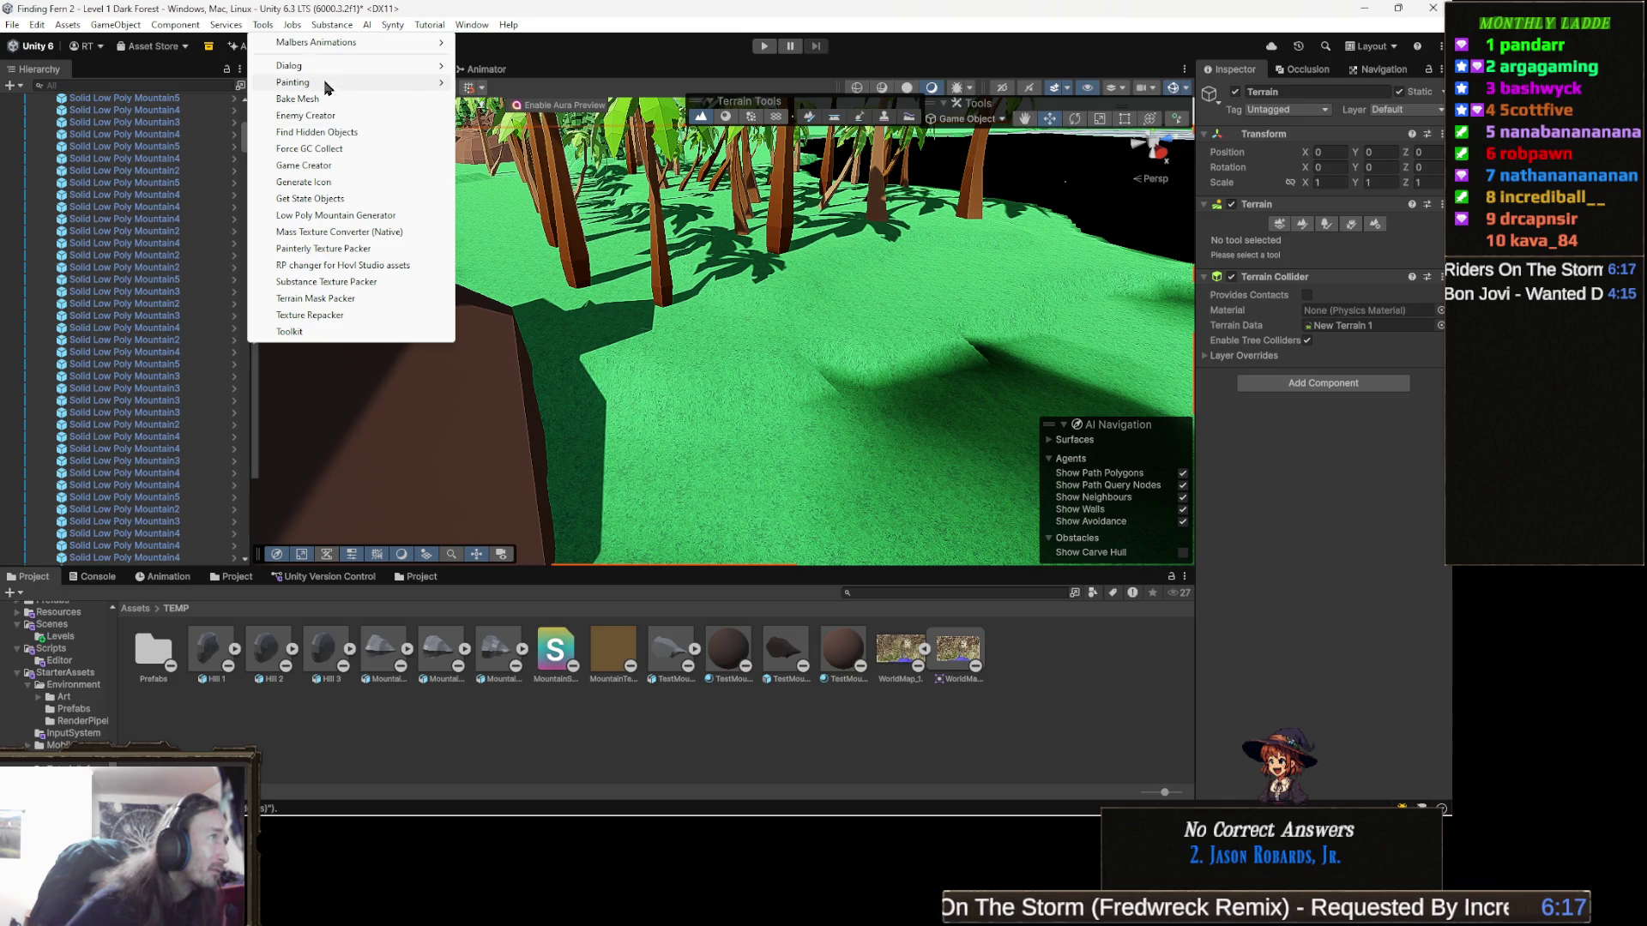
mouse_move(323, 87)
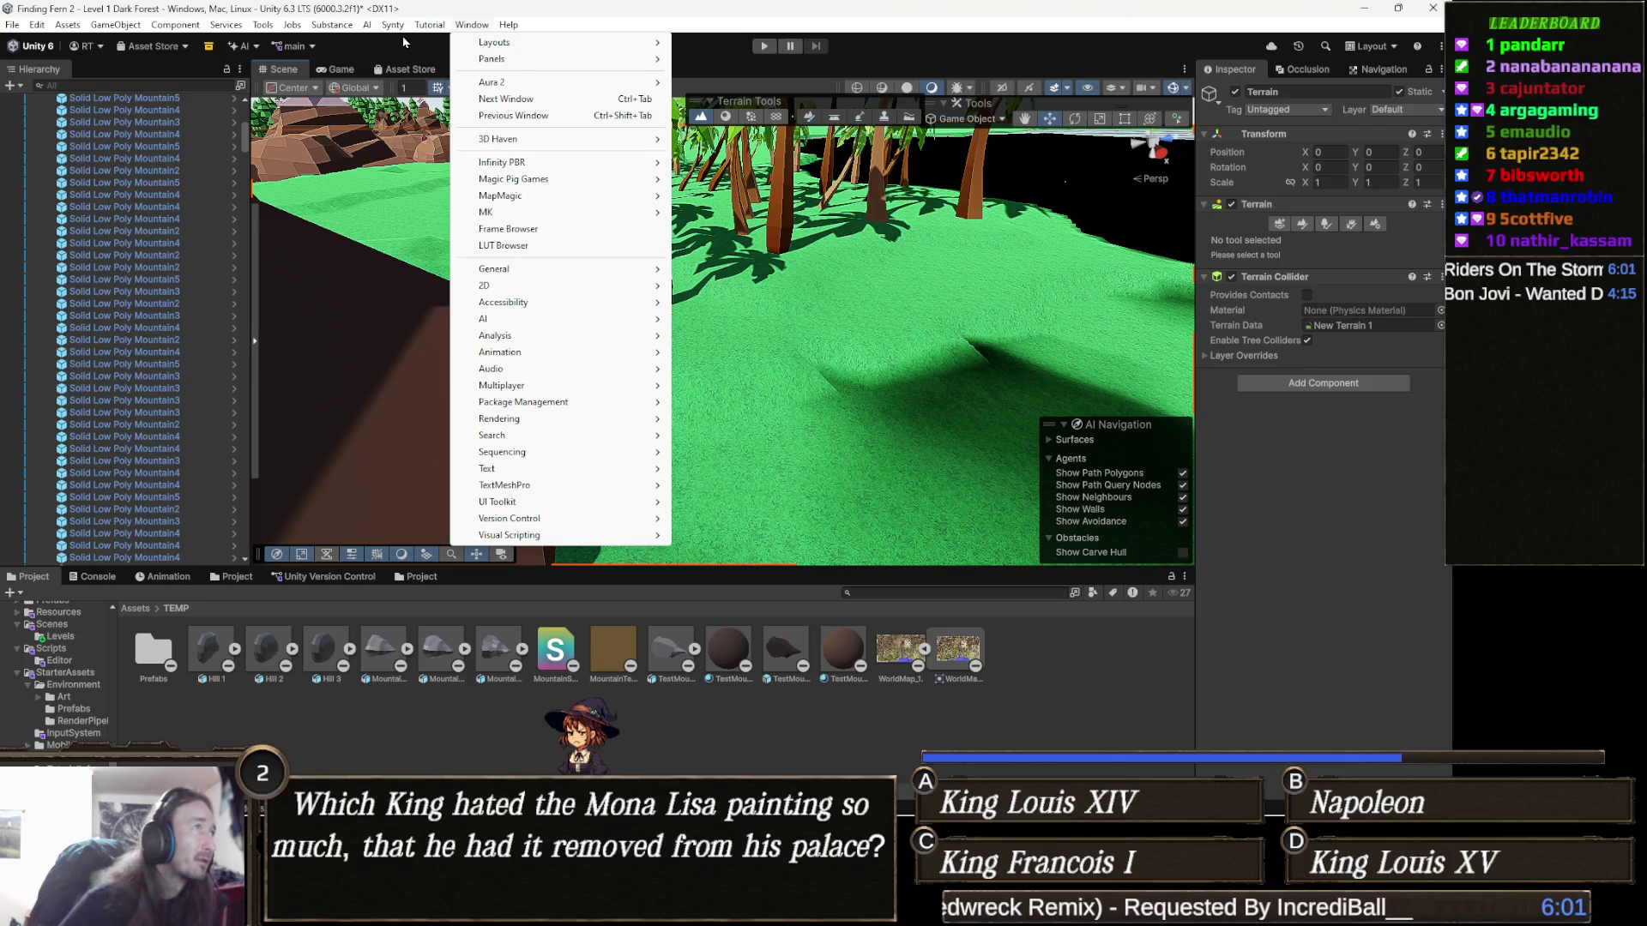
left_click(367, 26)
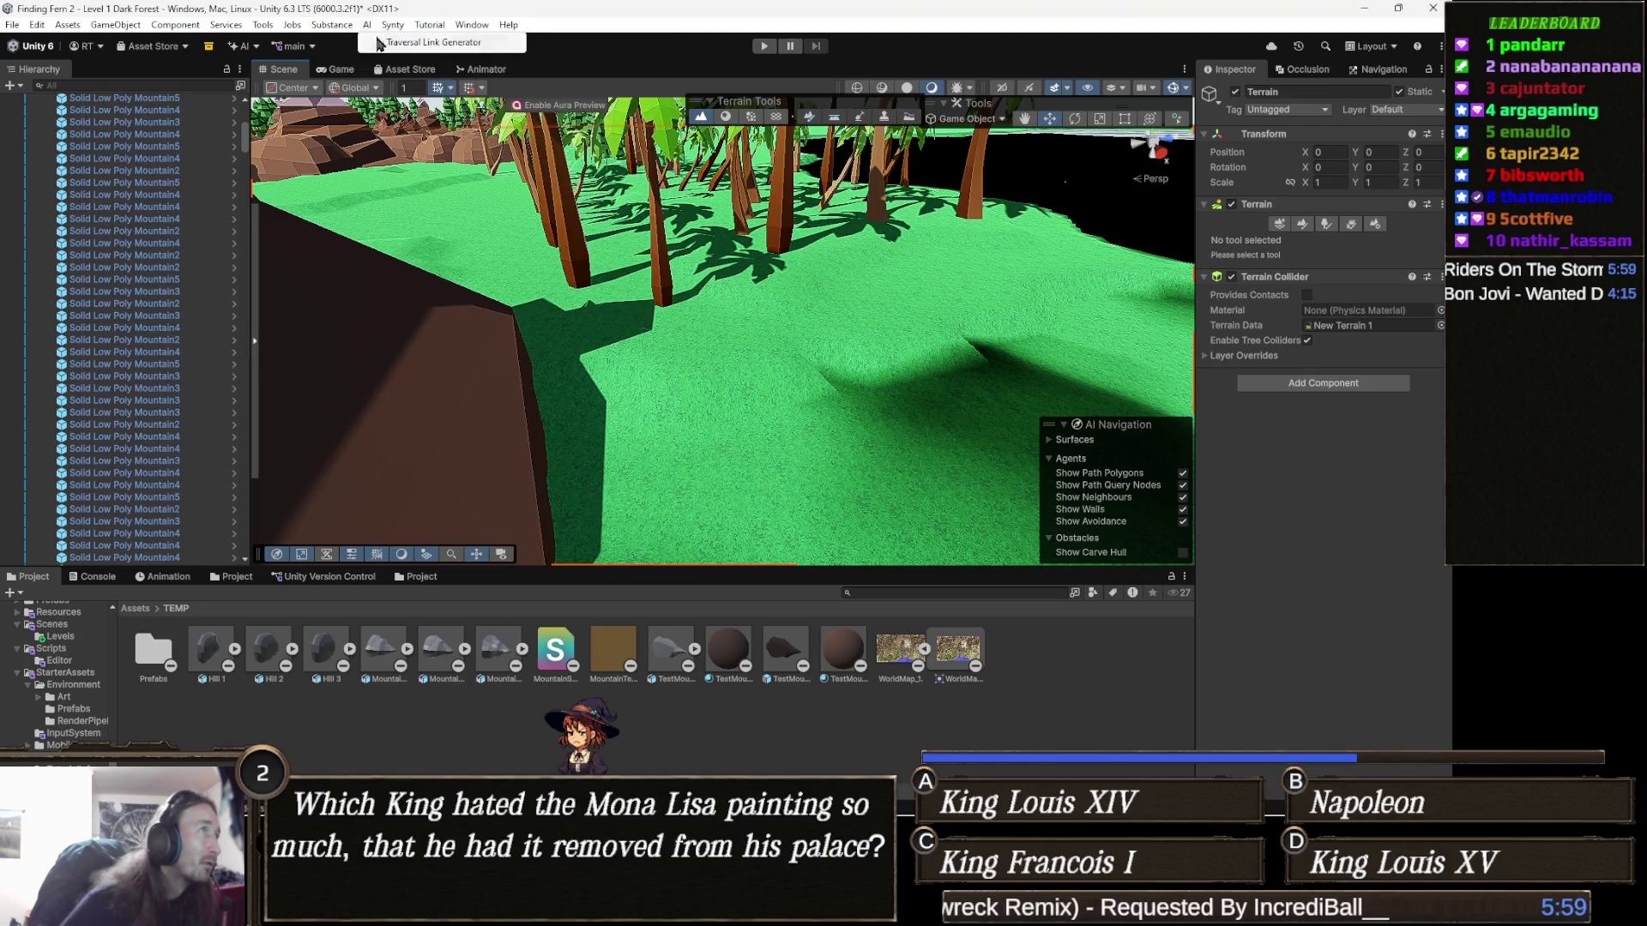
mouse_move(471, 25)
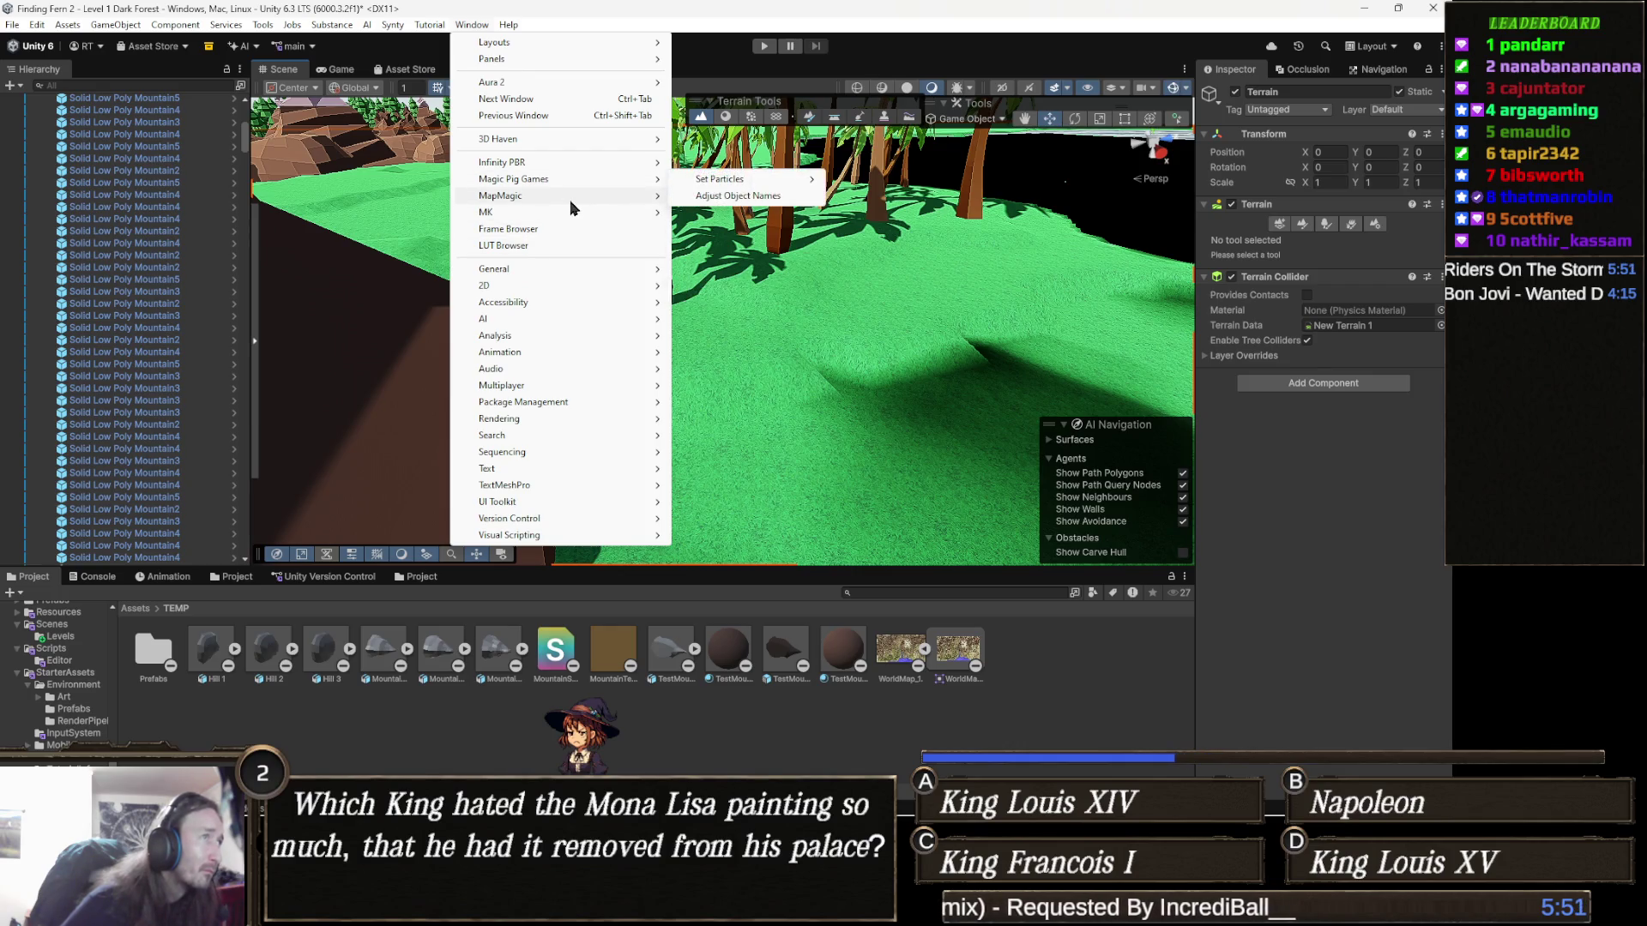
mouse_move(564, 196)
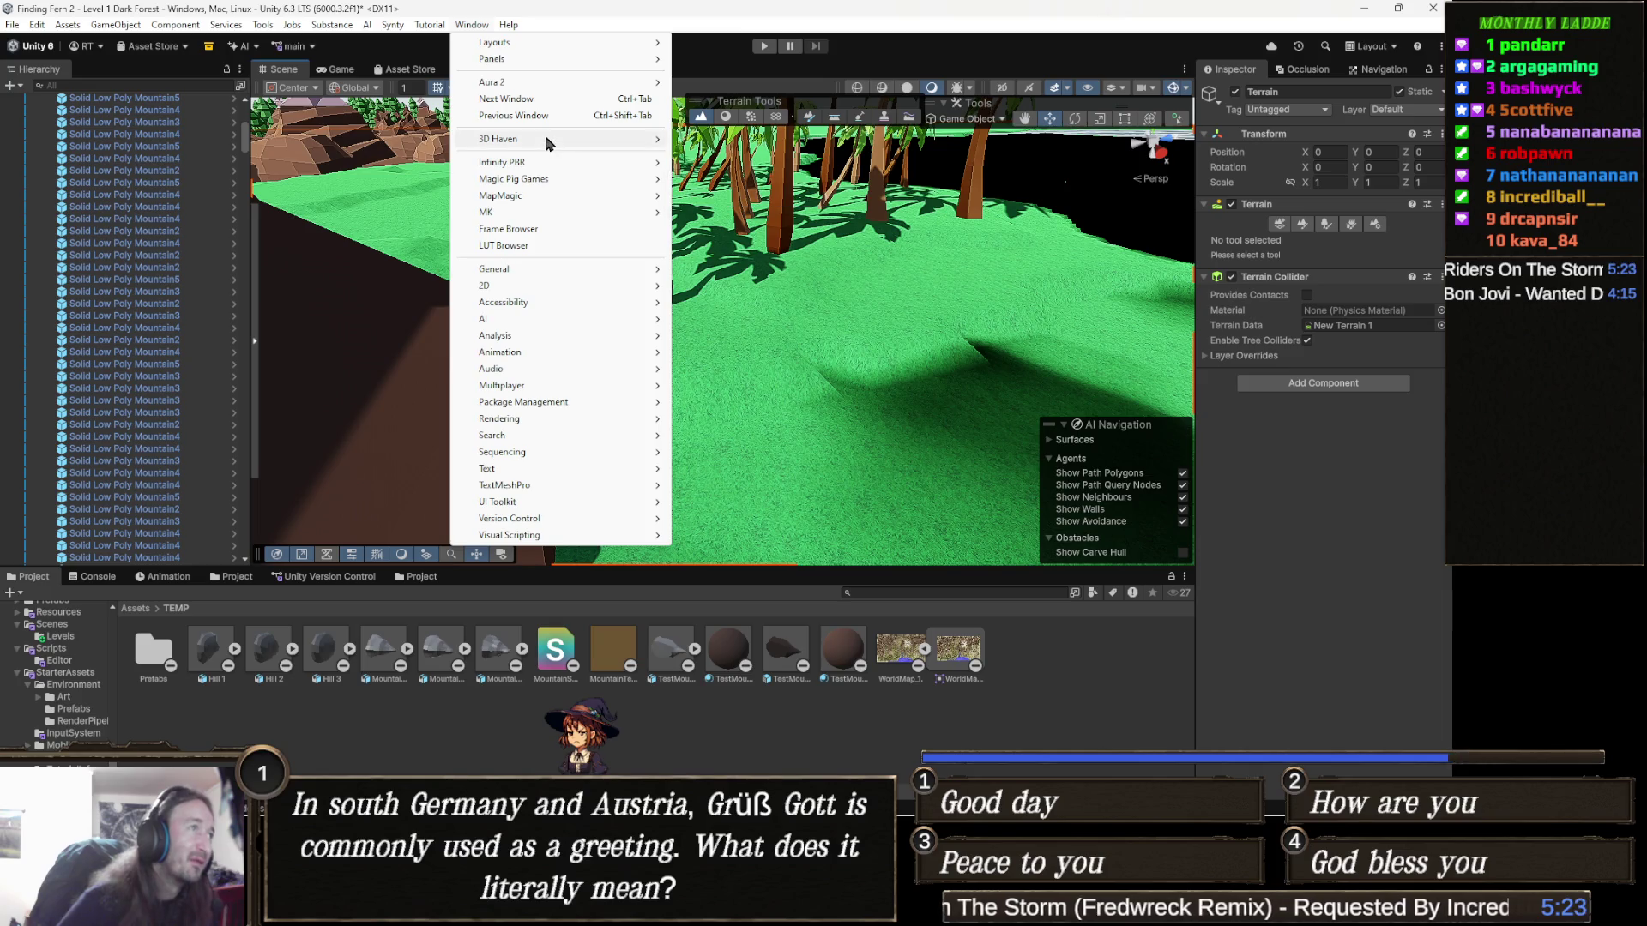
mouse_move(549, 143)
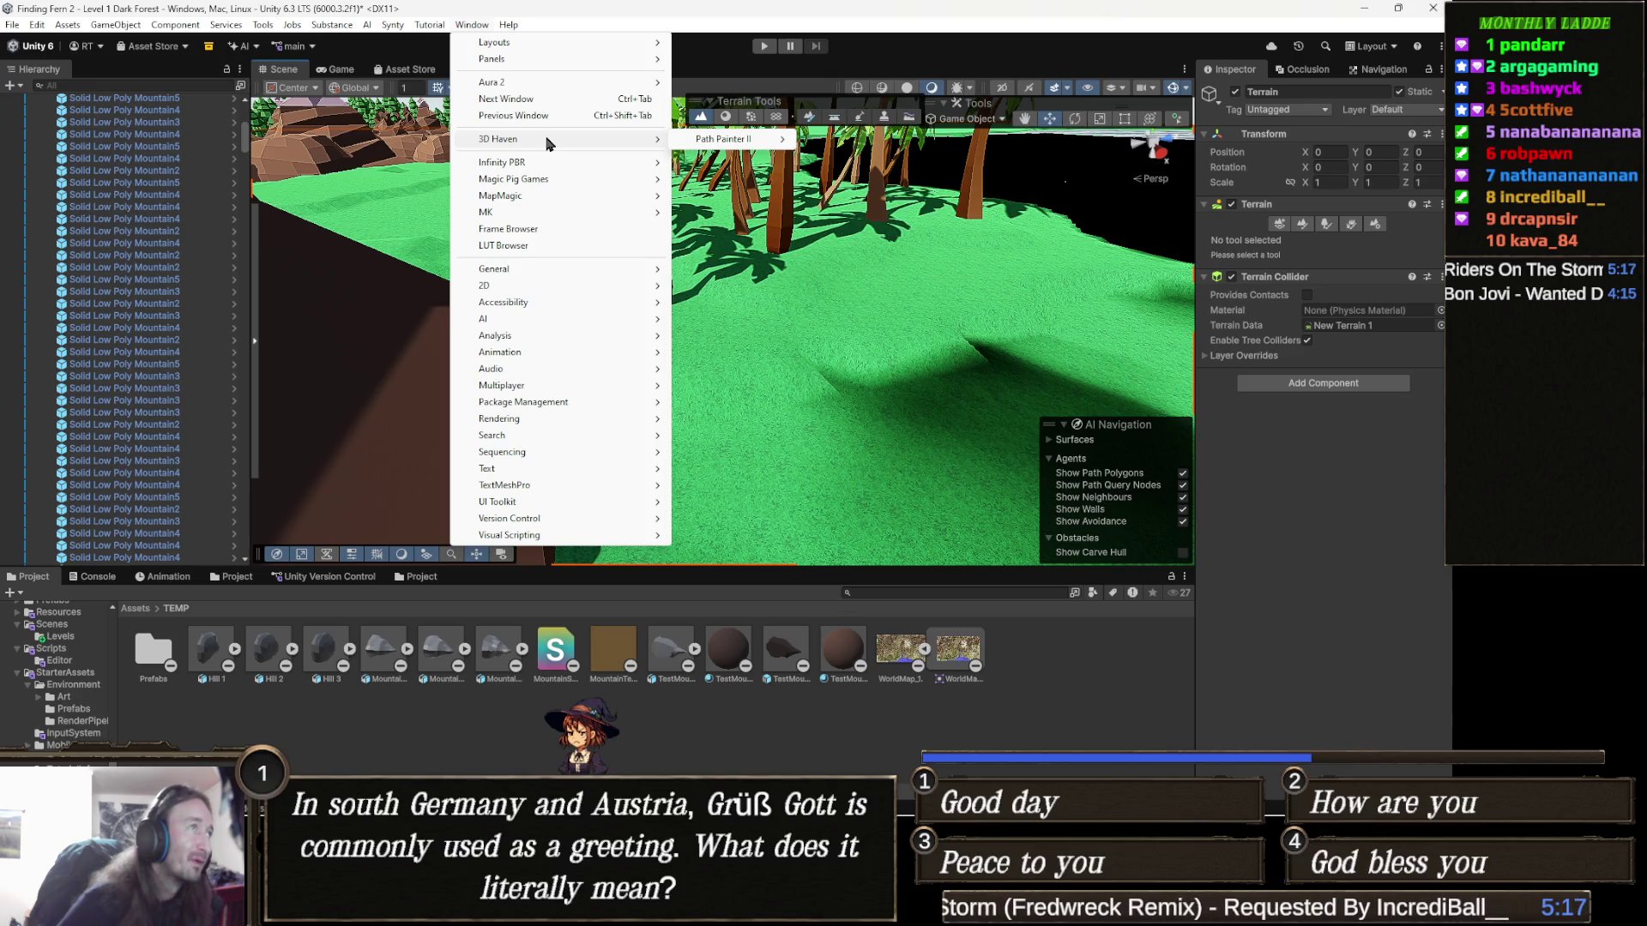
left_click(472, 27)
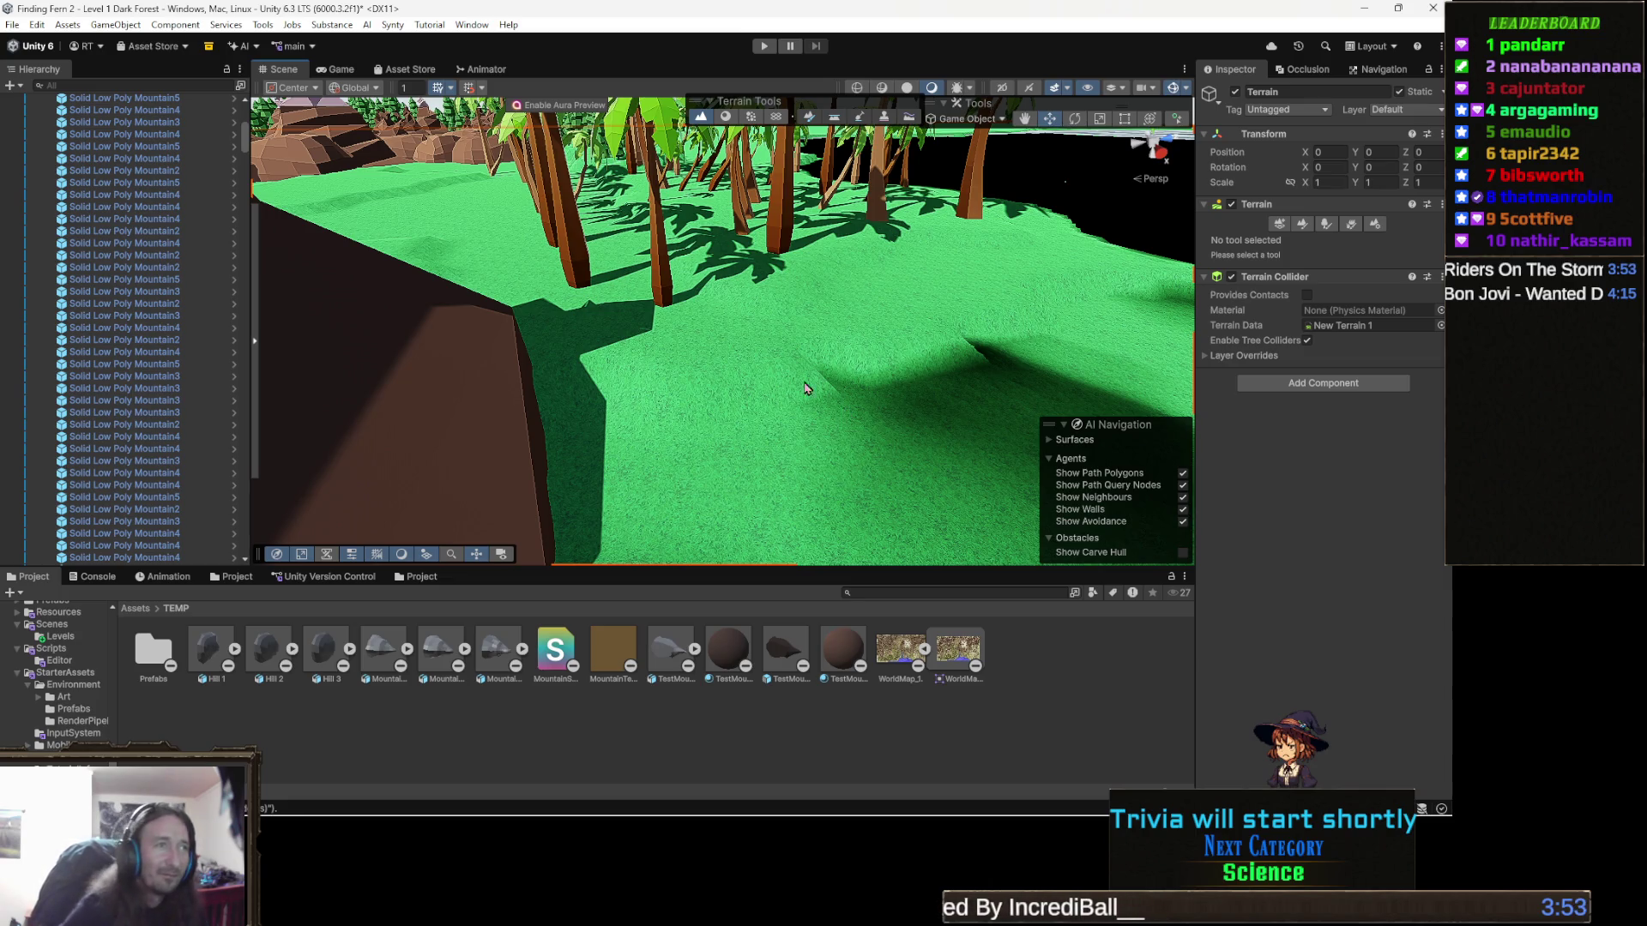
mouse_move(584, 438)
left_mouse_down()
mouse_move(557, 381)
mouse_move(595, 504)
mouse_move(750, 415)
mouse_move(904, 375)
mouse_move(606, 357)
mouse_move(554, 379)
left_mouse_up()
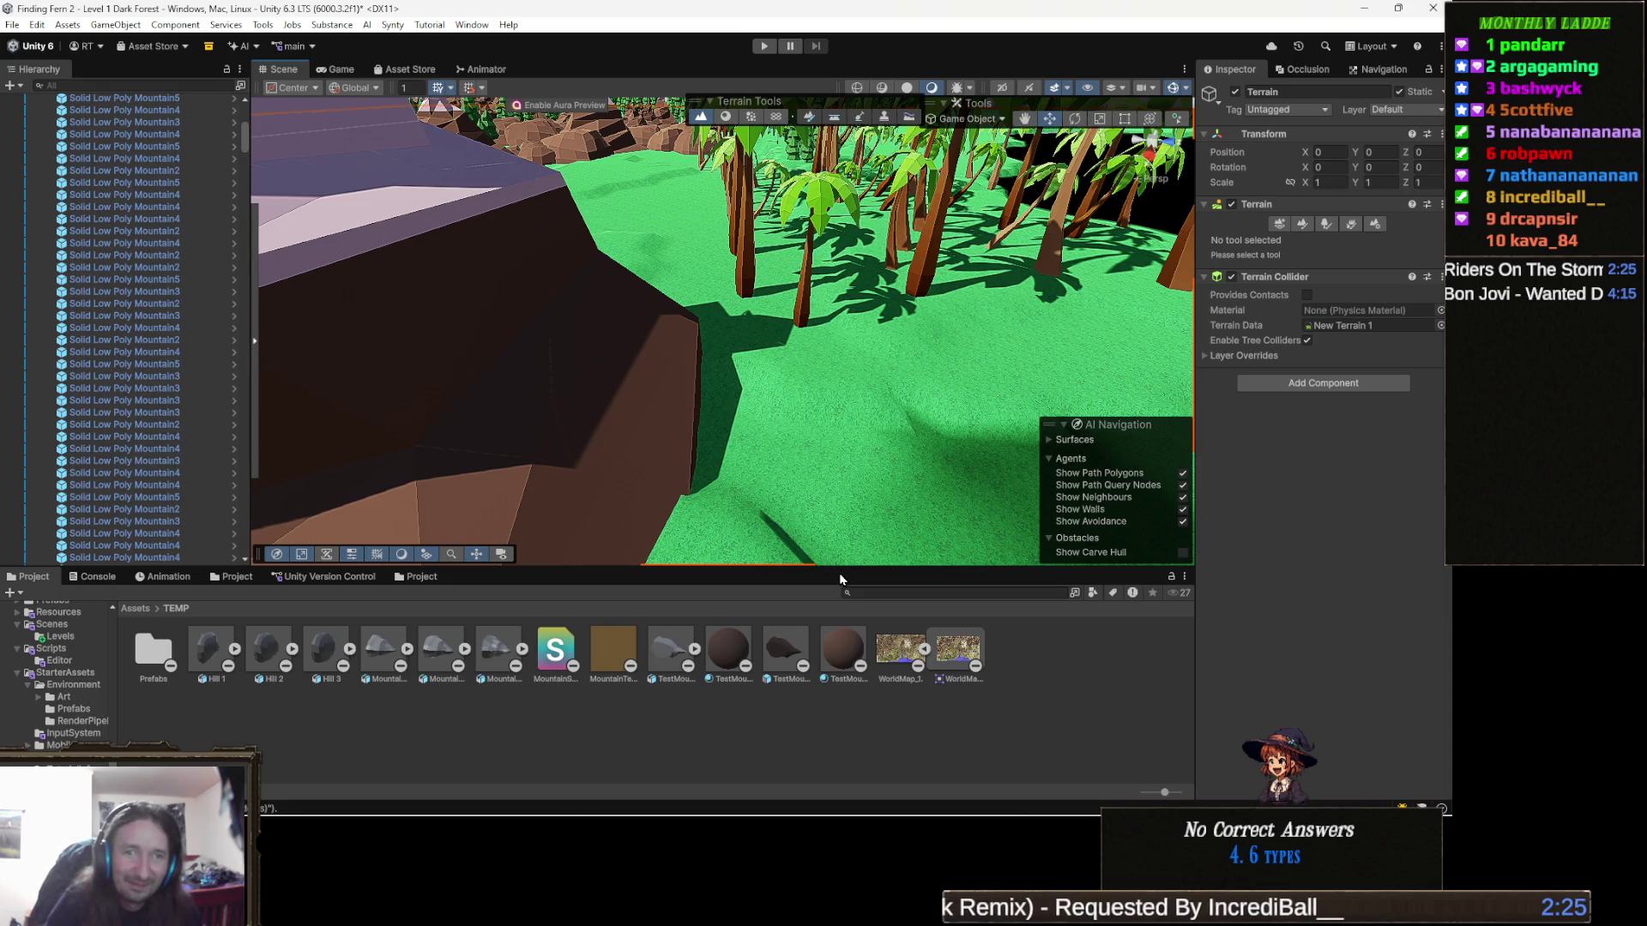
scroll(706, 477, "up", 3)
mouse_move(706, 477)
left_mouse_down()
mouse_move(681, 493)
mouse_move(909, 471)
mouse_move(790, 445)
mouse_move(708, 476)
left_mouse_up()
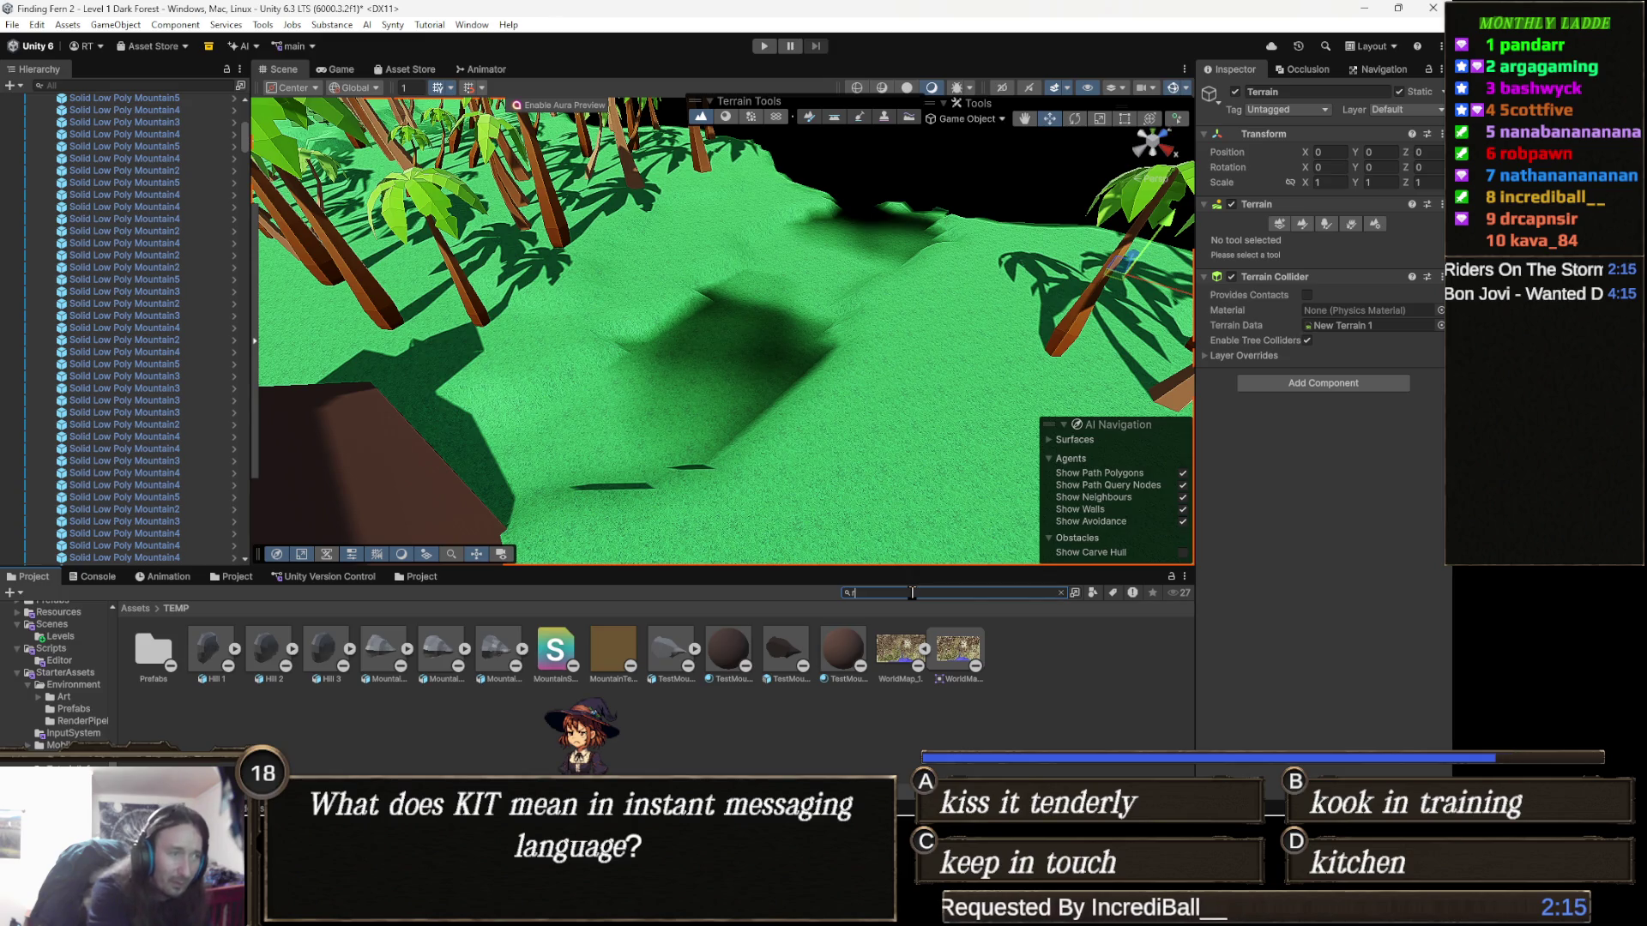
Step: Search the Project for 'naturem' and open the NatureManufacture Assets folder
type("am")
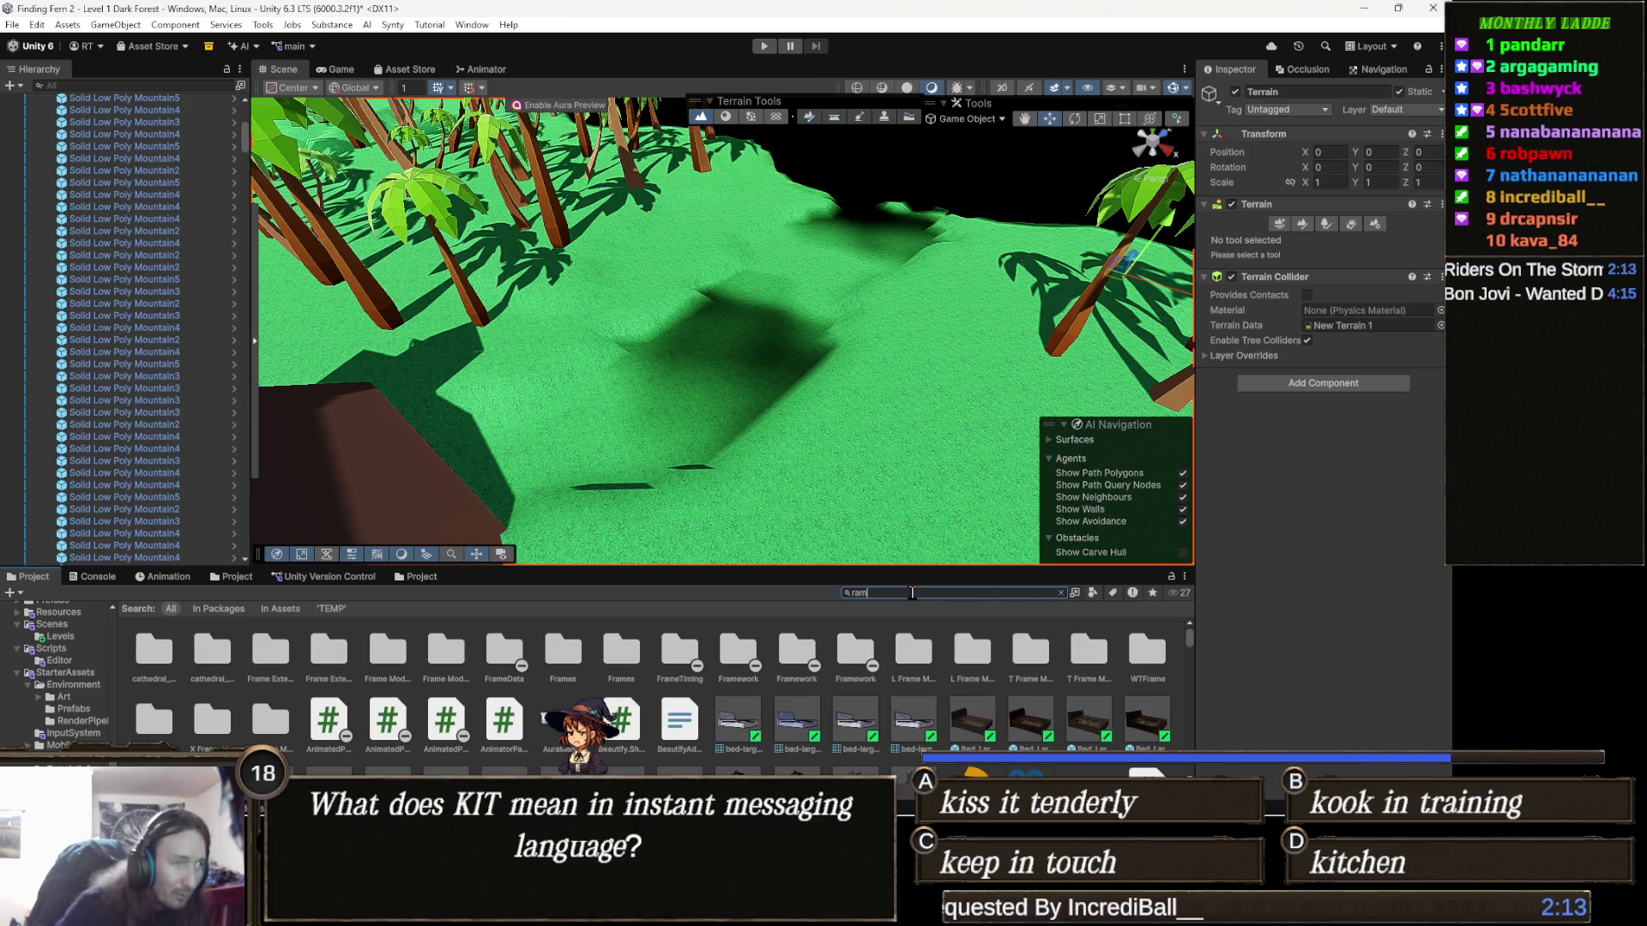
key("BackSpace")
key("BackSpace")
key("BackSpace")
type("nat")
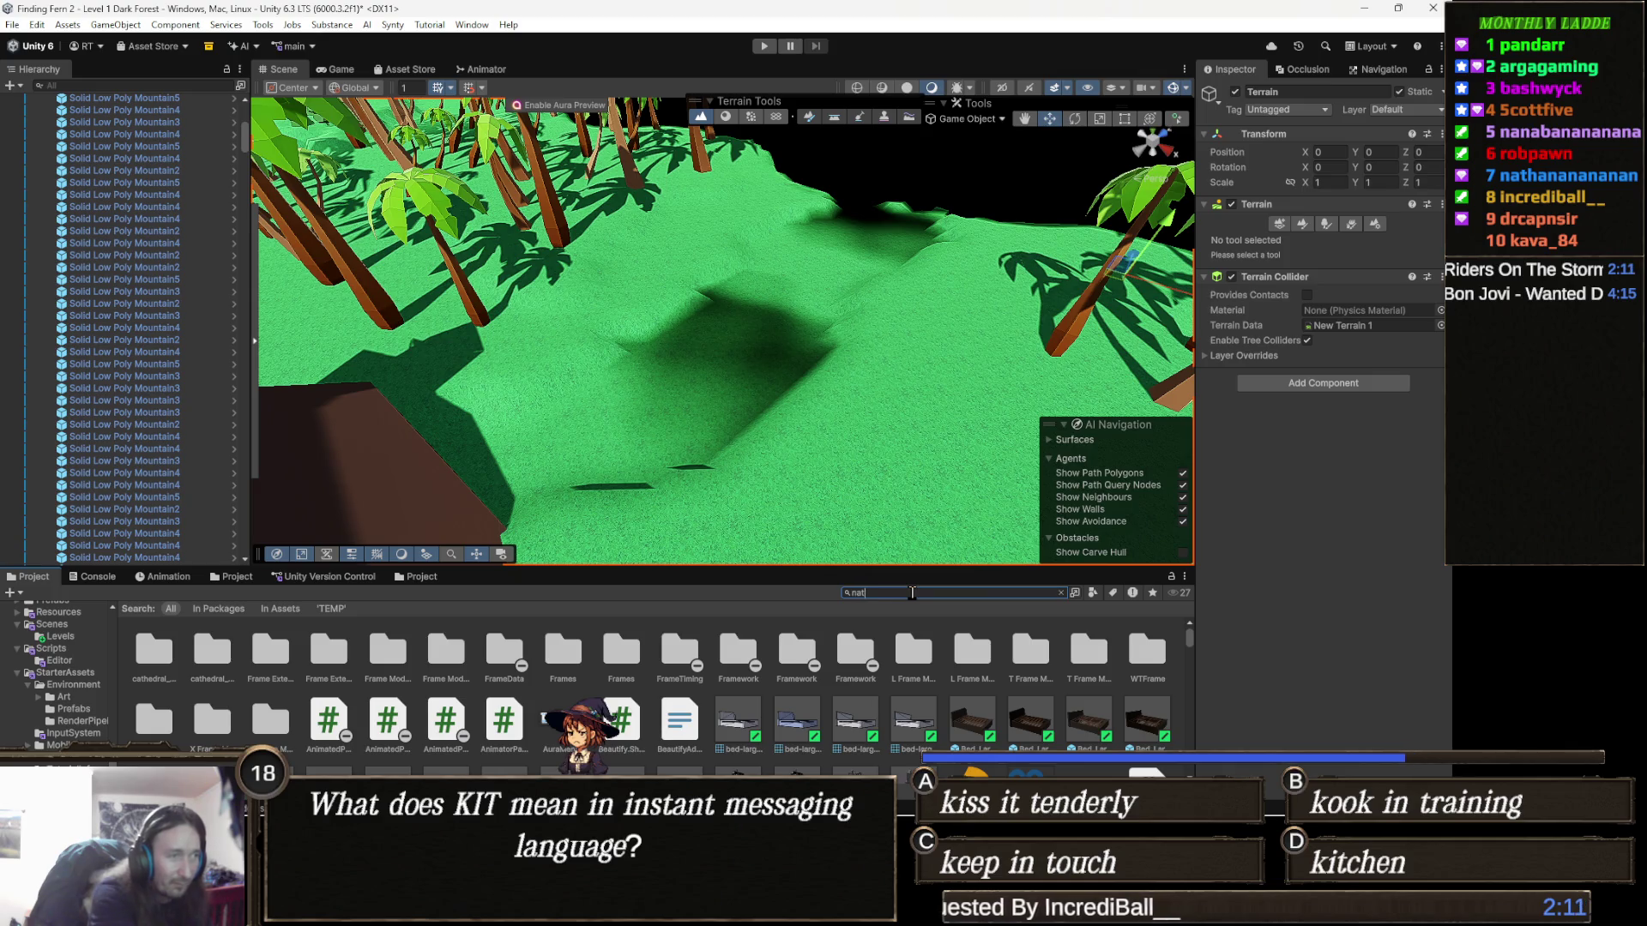
type("urem")
left_click(155, 657)
double_click(155, 657)
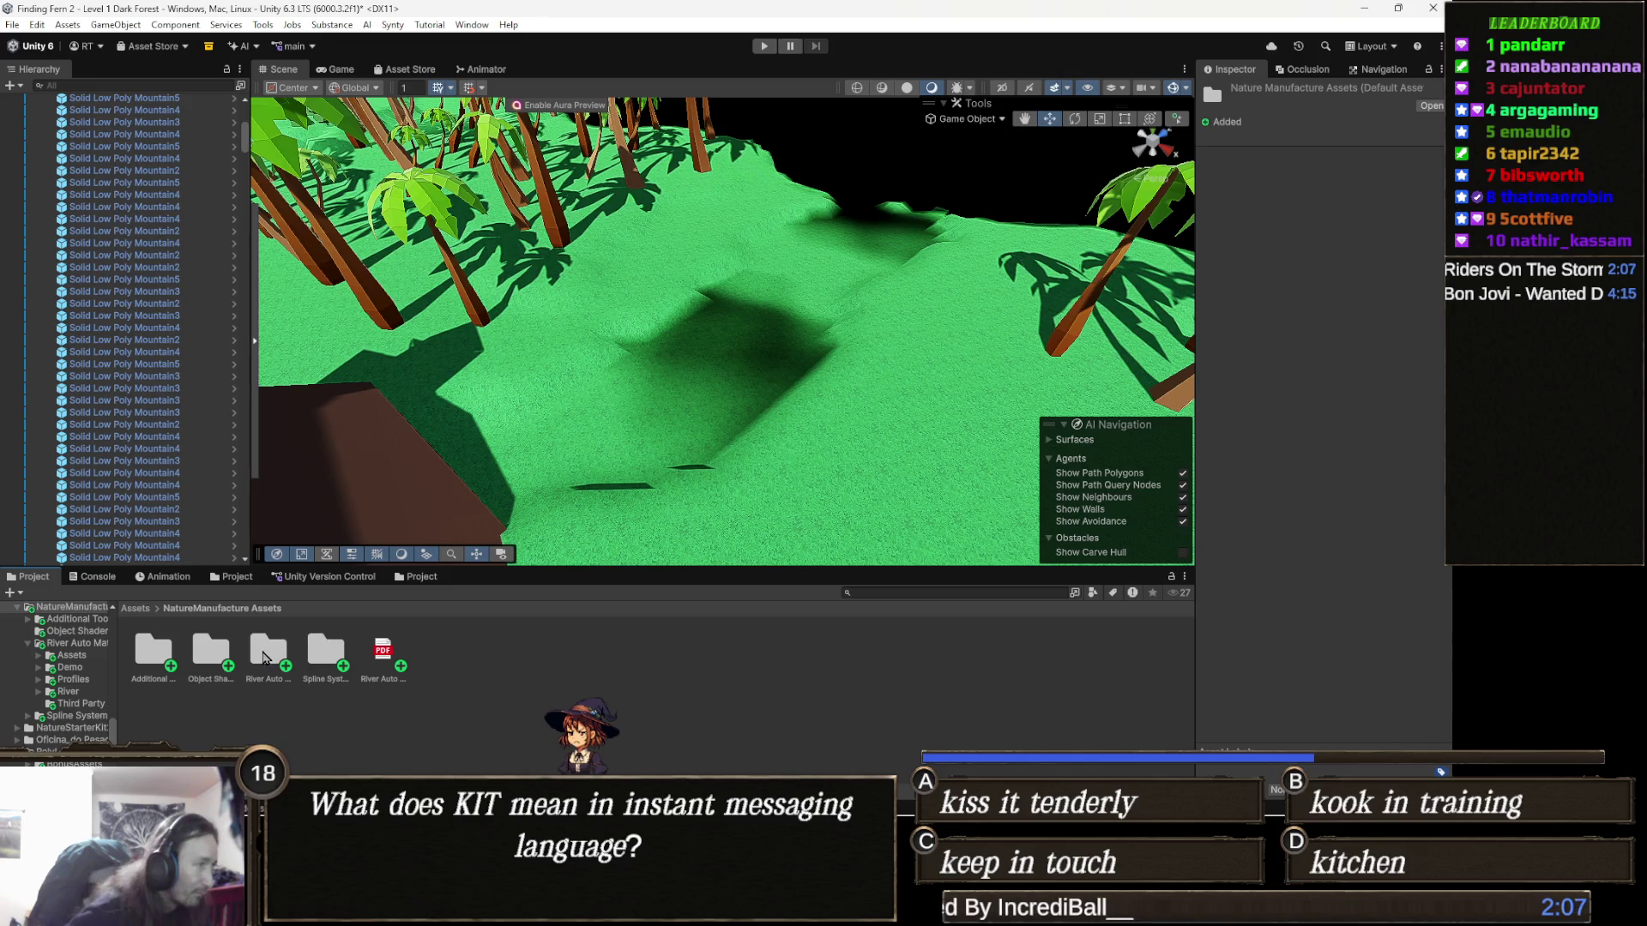
Step: Go into River Auto Material > Demo and open the Demo Floating Island scene
left_click(215, 659)
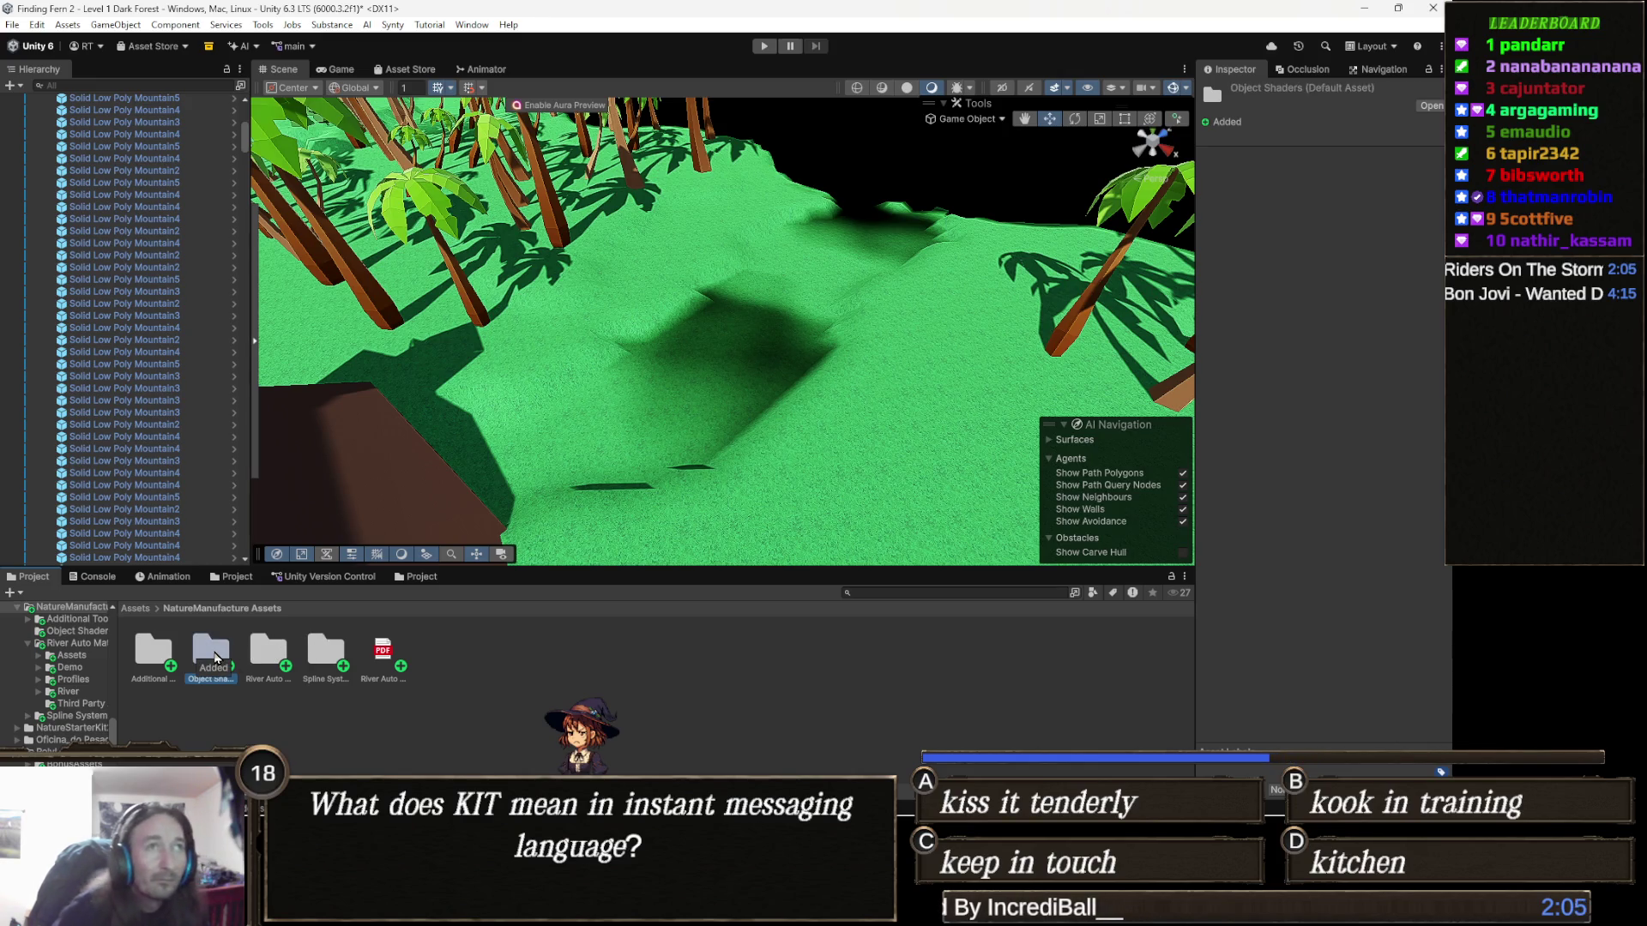
left_click(247, 660)
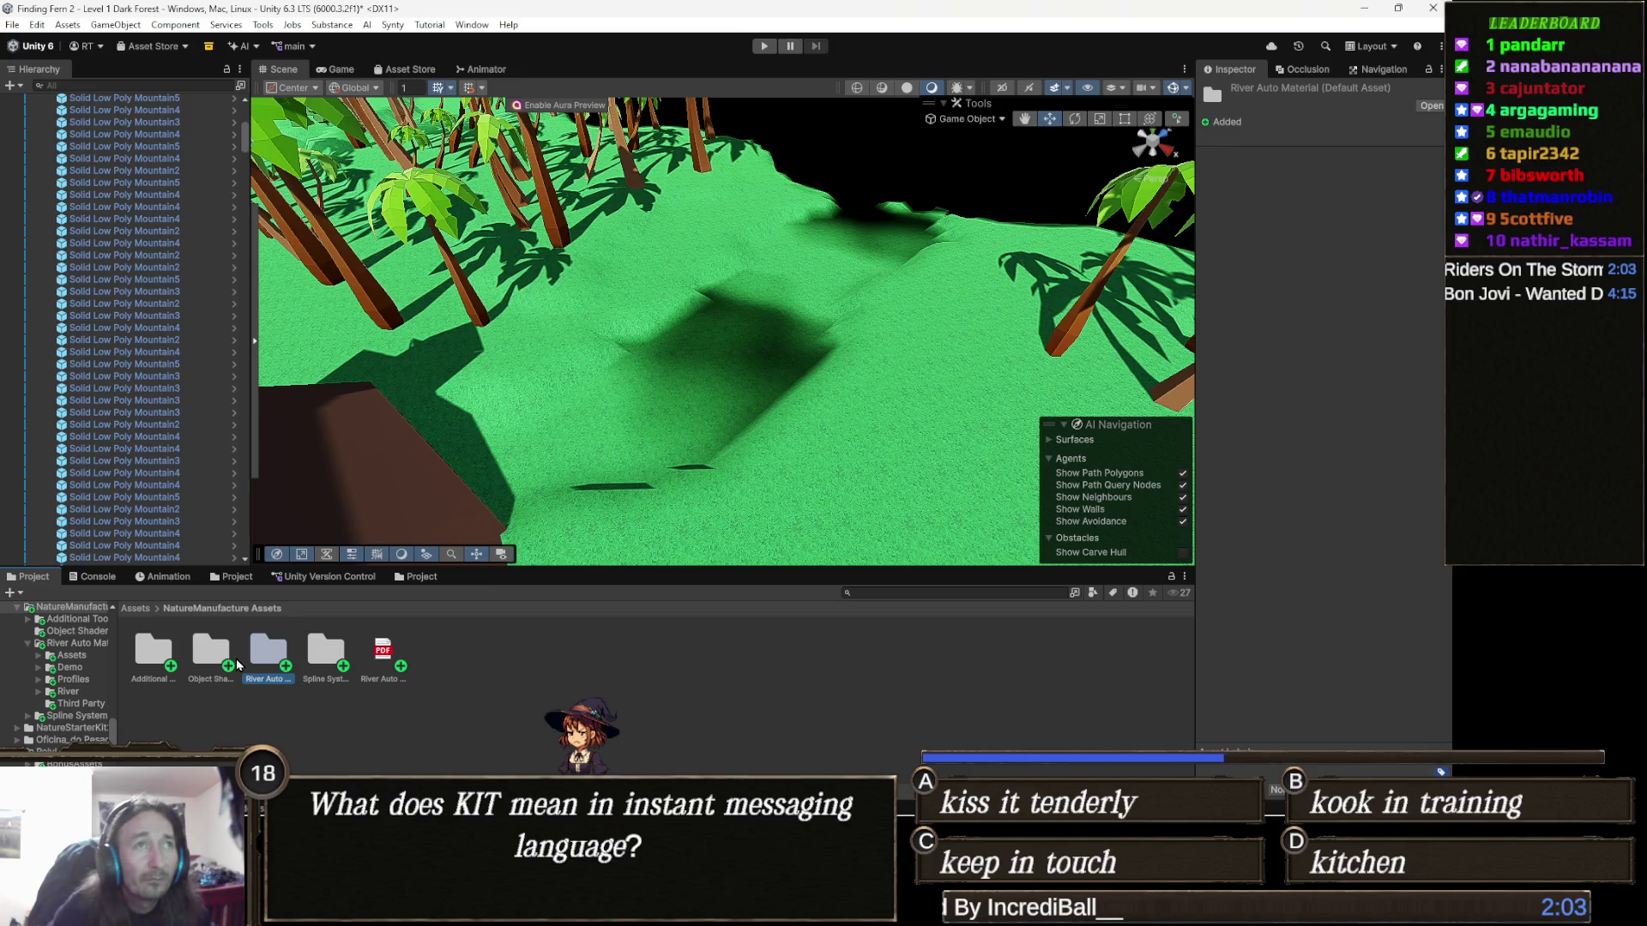
double_click(267, 657)
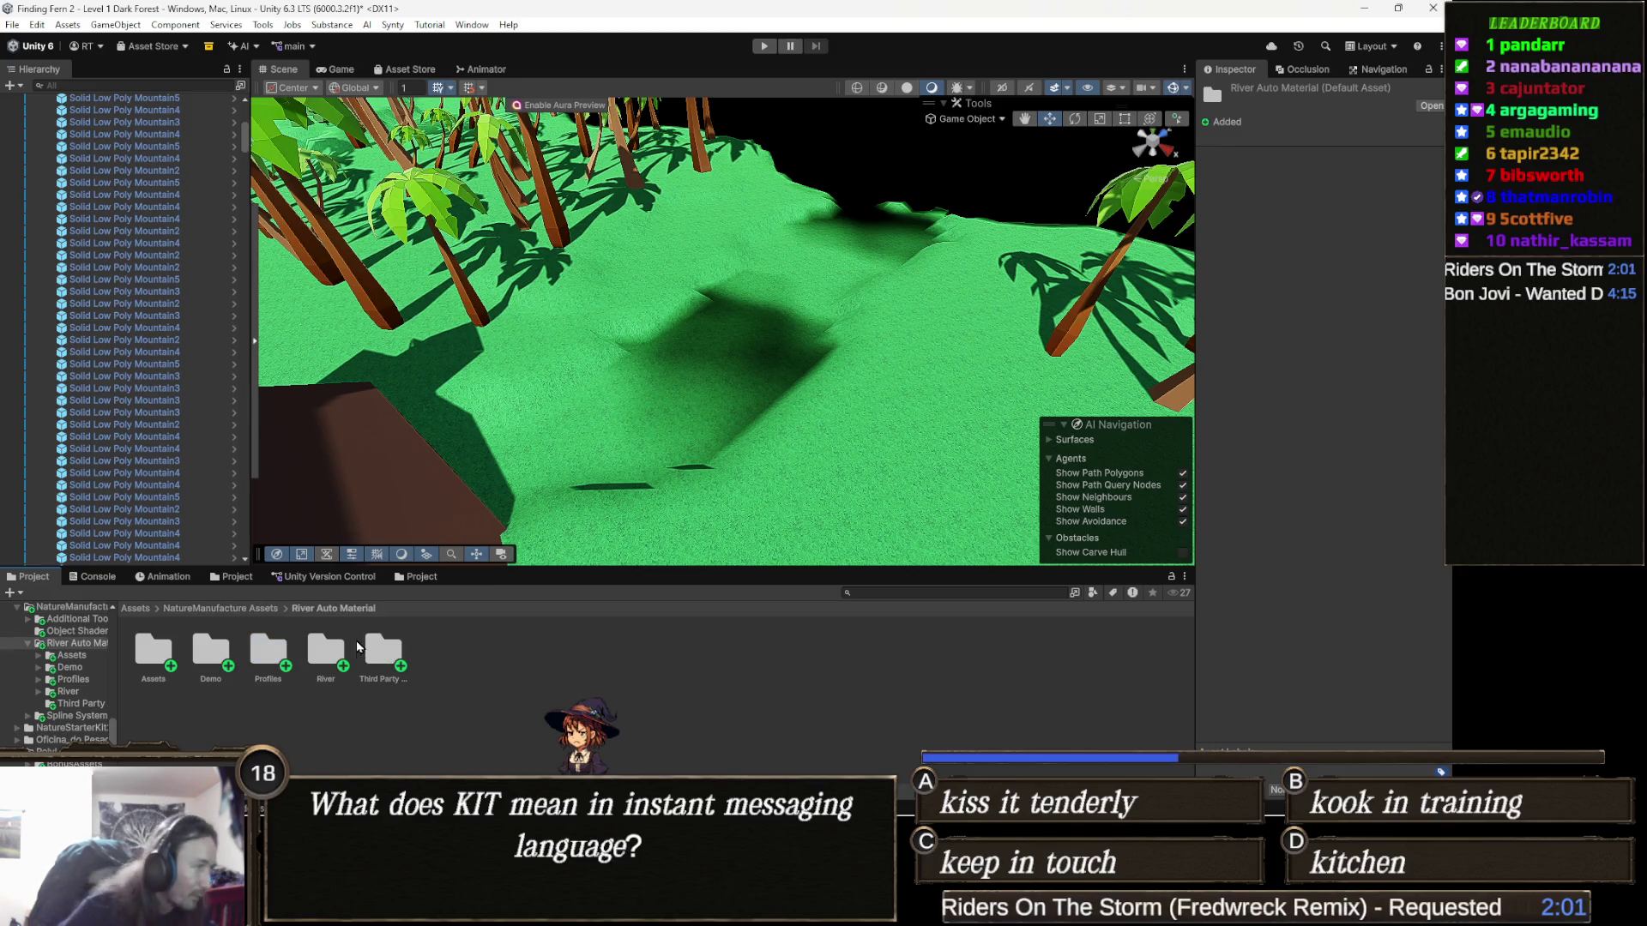
double_click(211, 652)
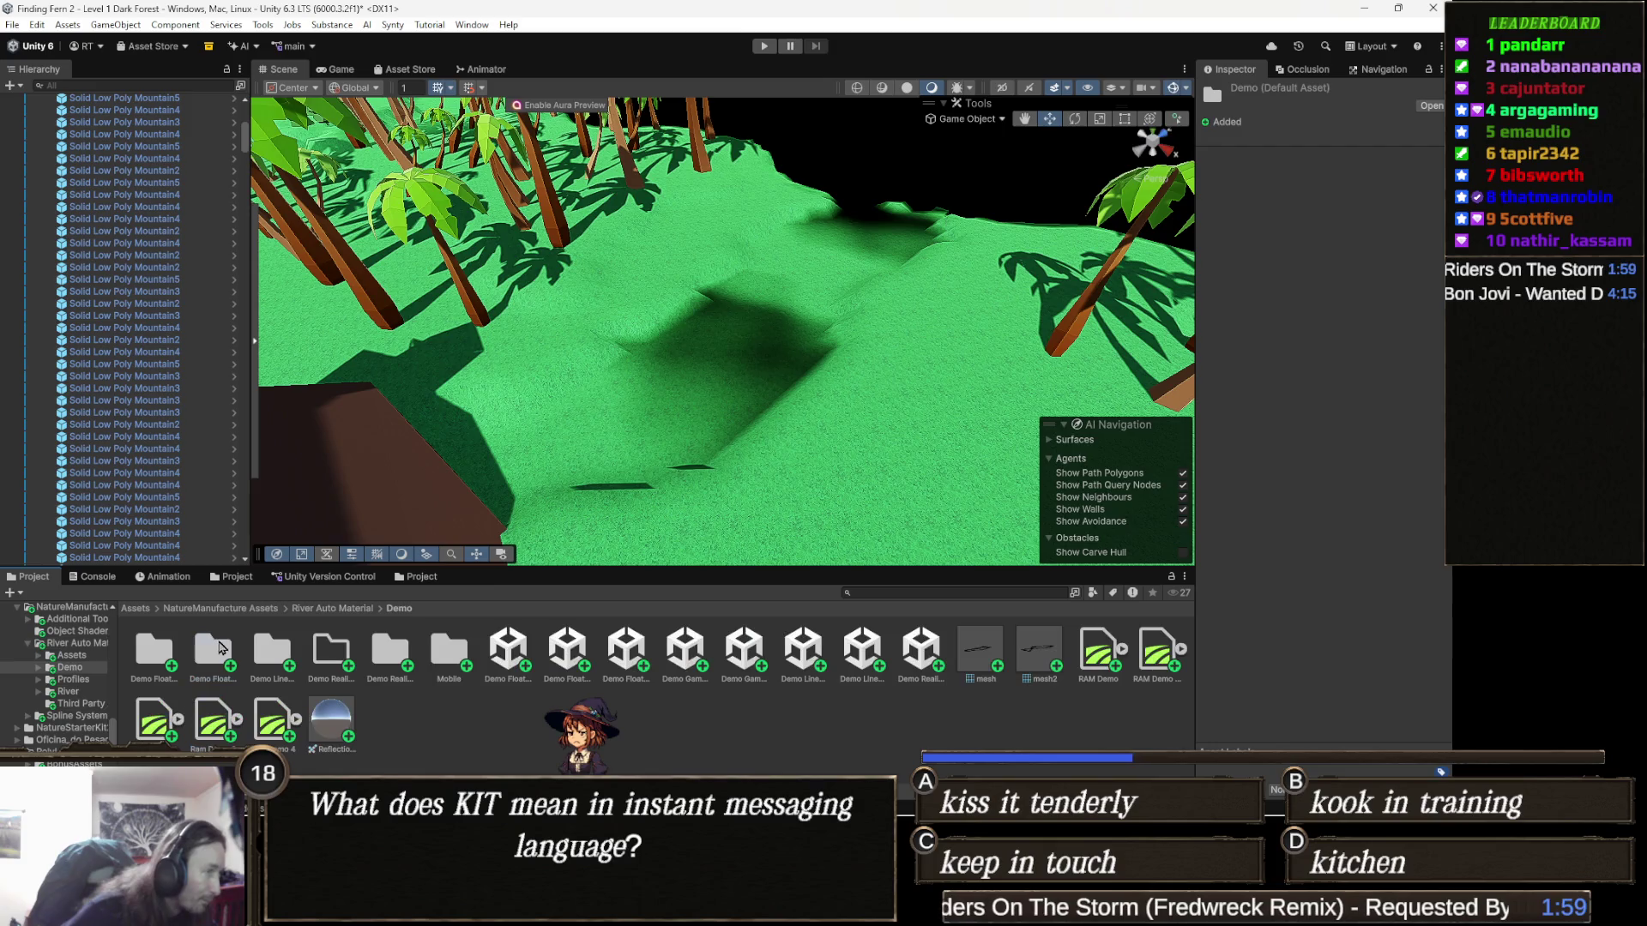
left_click(505, 652)
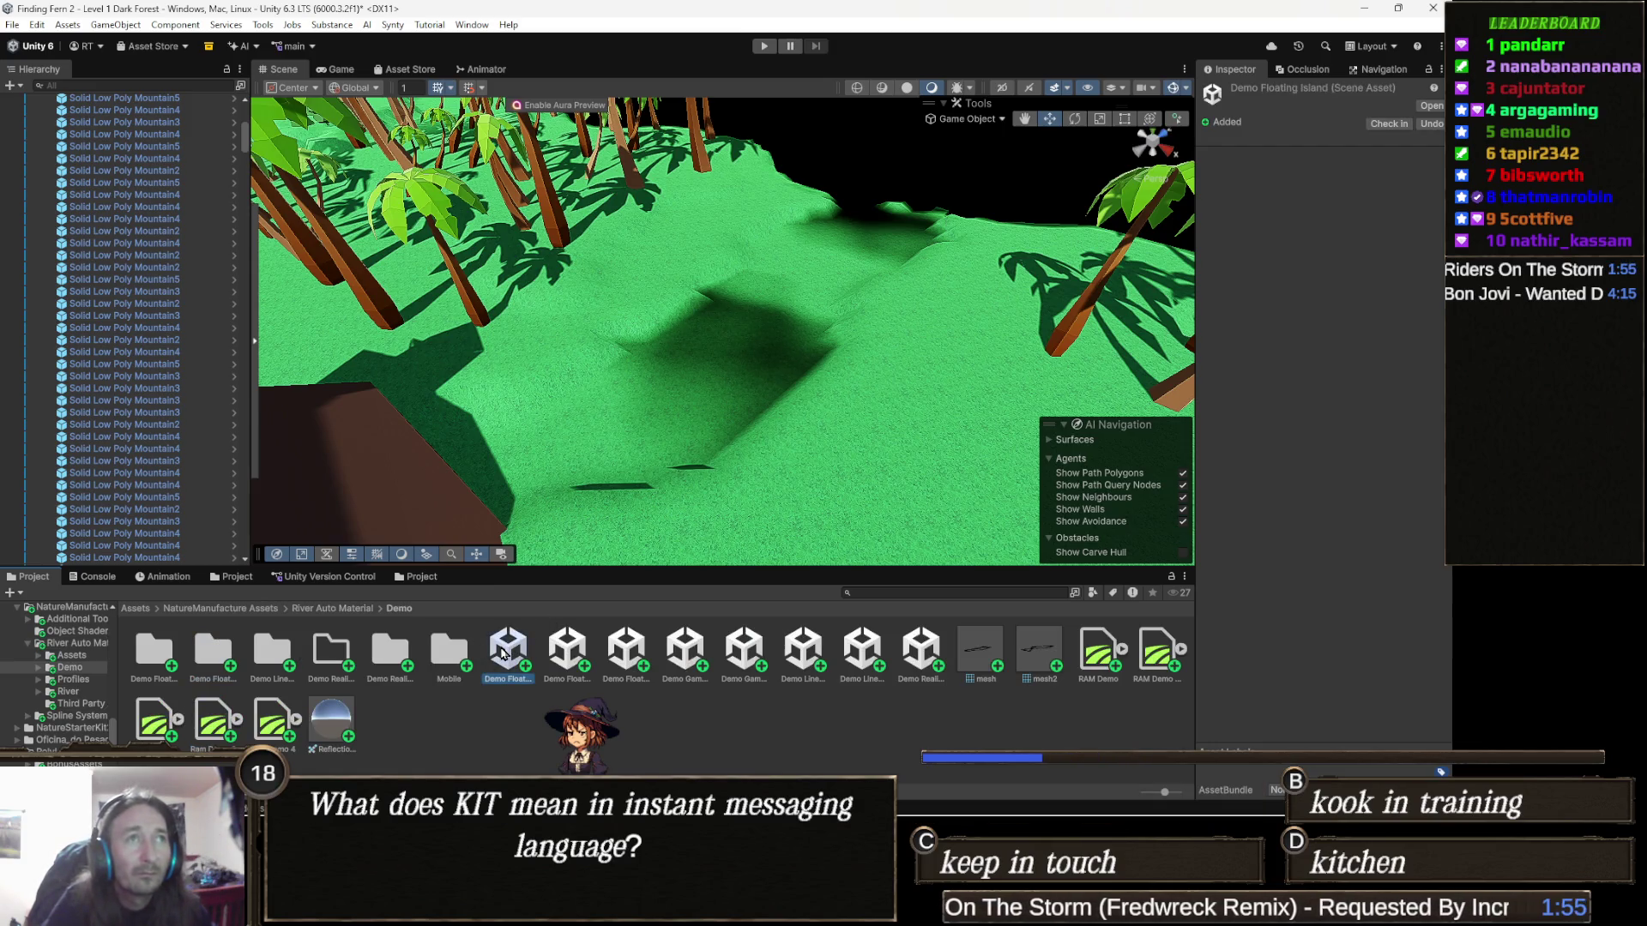
double_click(504, 652)
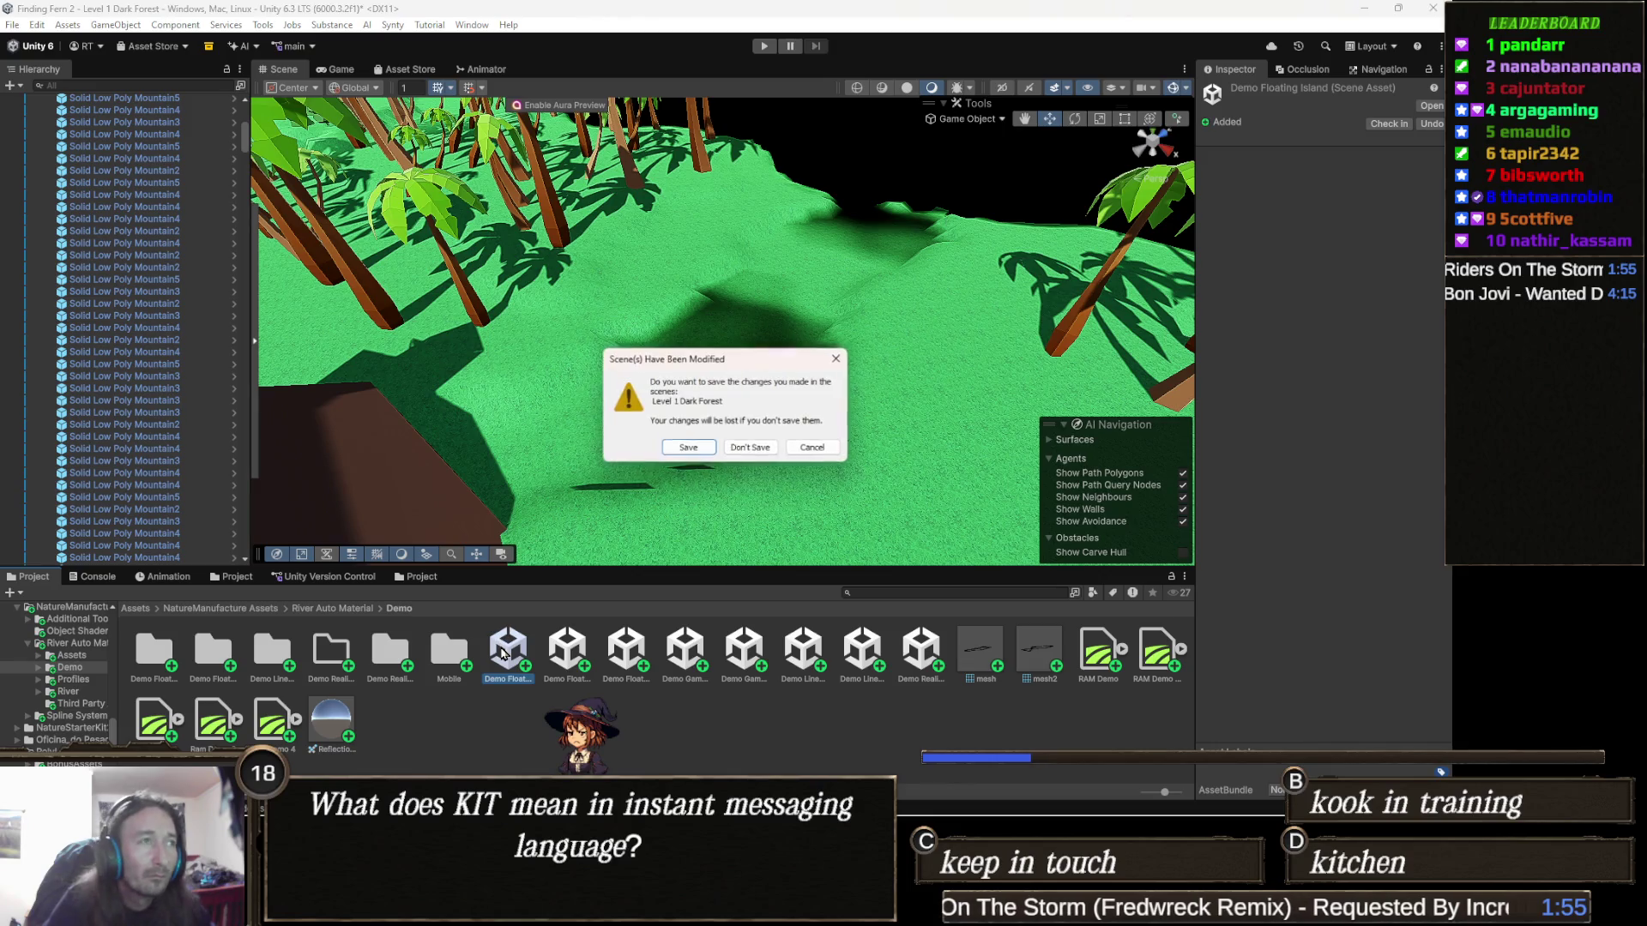
Step: Save the forest level changes, then select RamSpline and orbit around the island's river
left_click(703, 448)
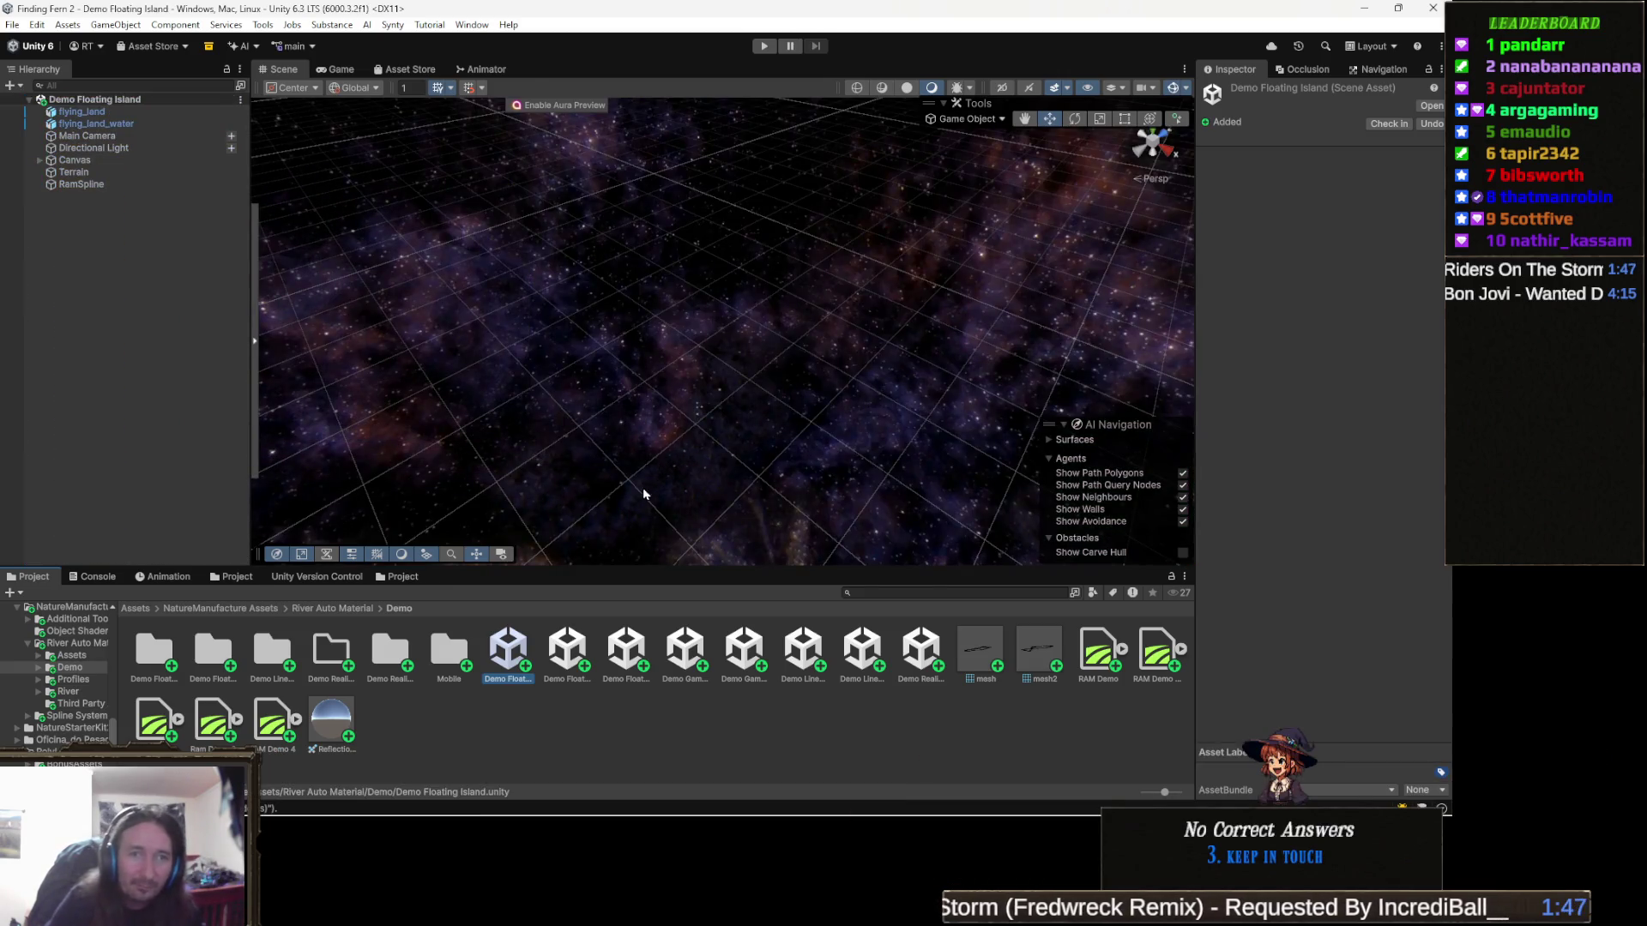
left_click(175, 218)
left_click(130, 186)
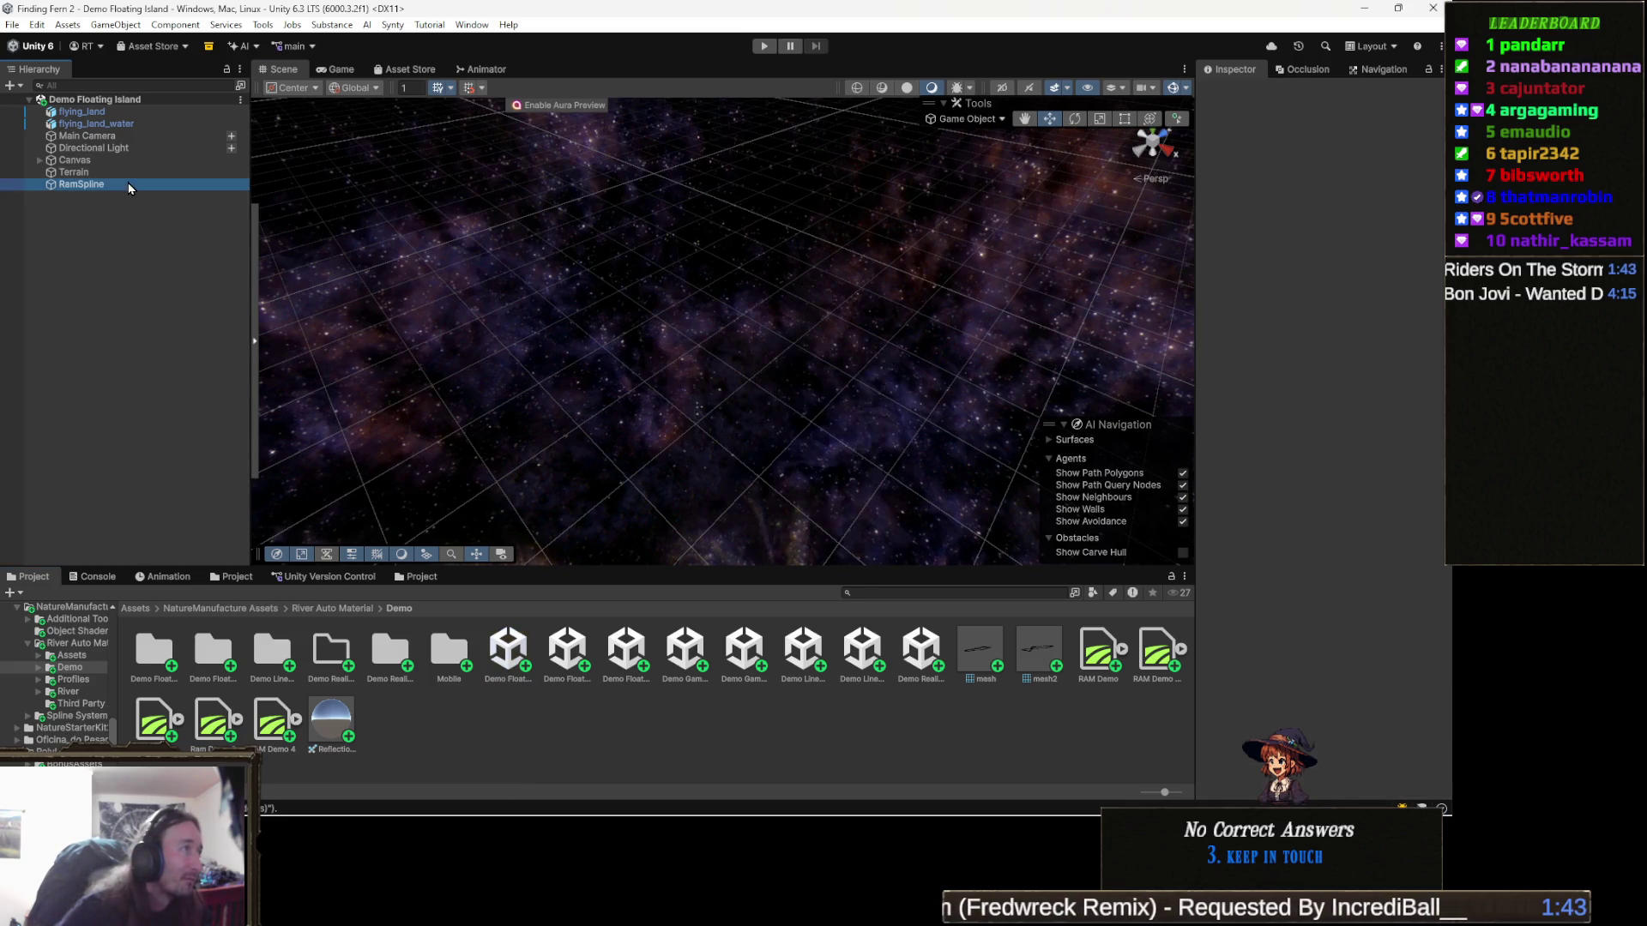
mouse_move(532, 330)
left_mouse_down()
mouse_move(688, 227)
mouse_move(810, 362)
mouse_move(688, 317)
left_mouse_up()
scroll(591, 440, "down", 10)
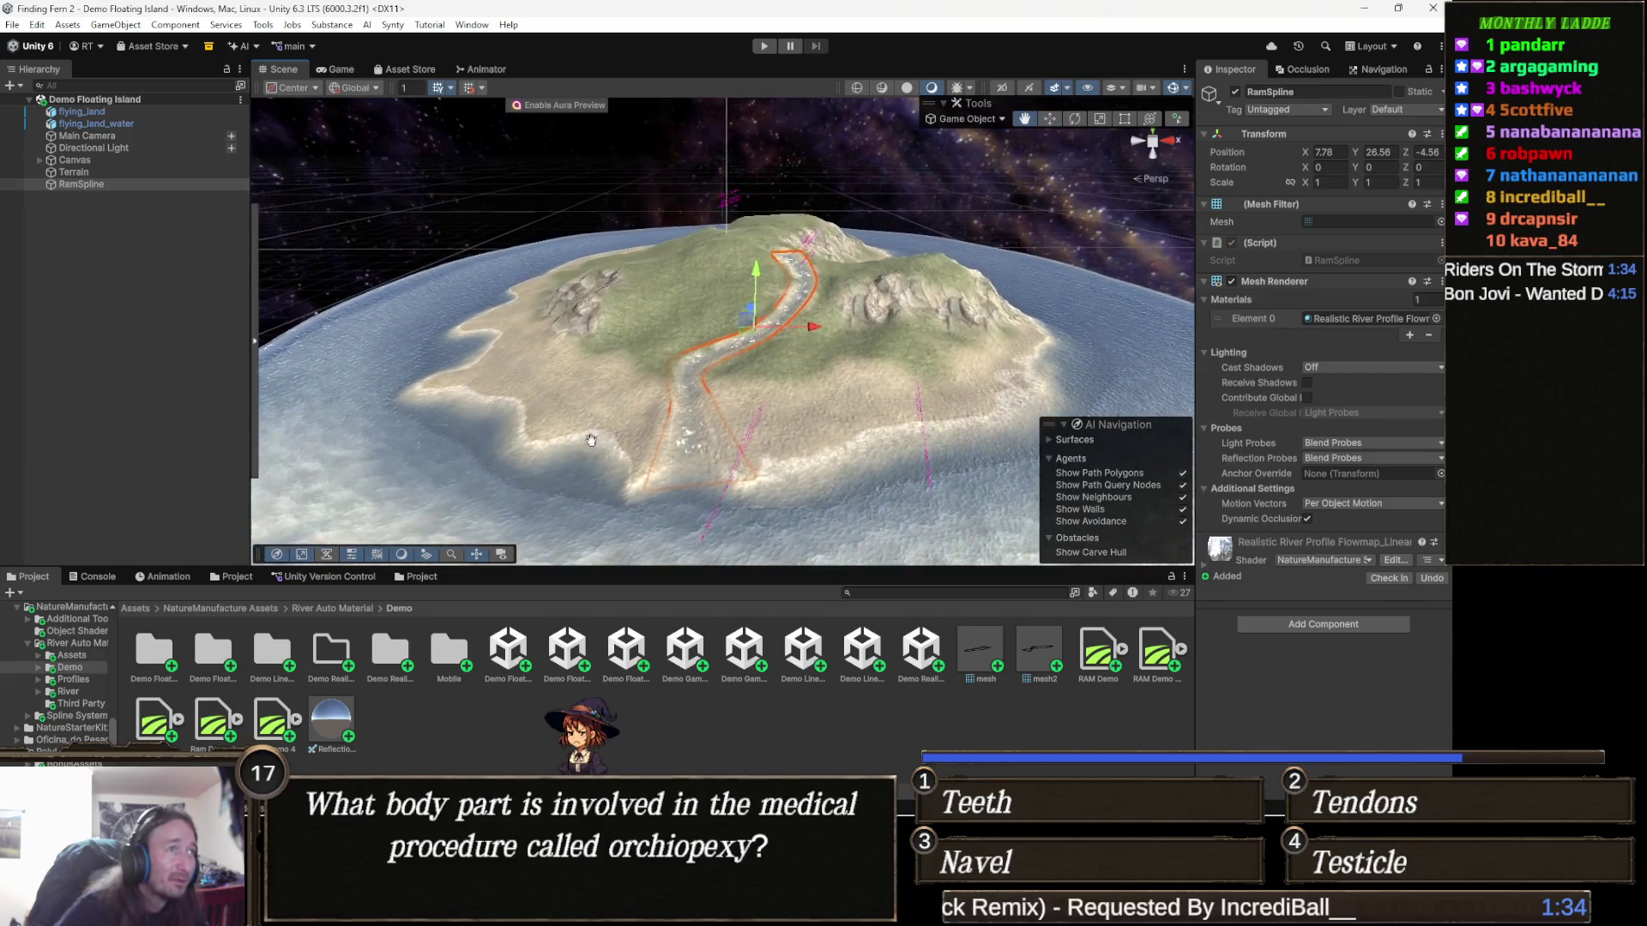
Step: Fly under the floating island to inspect its rocky underside, then open Demo Floating Island Mobile
left_click_drag(591, 440, 585, 456)
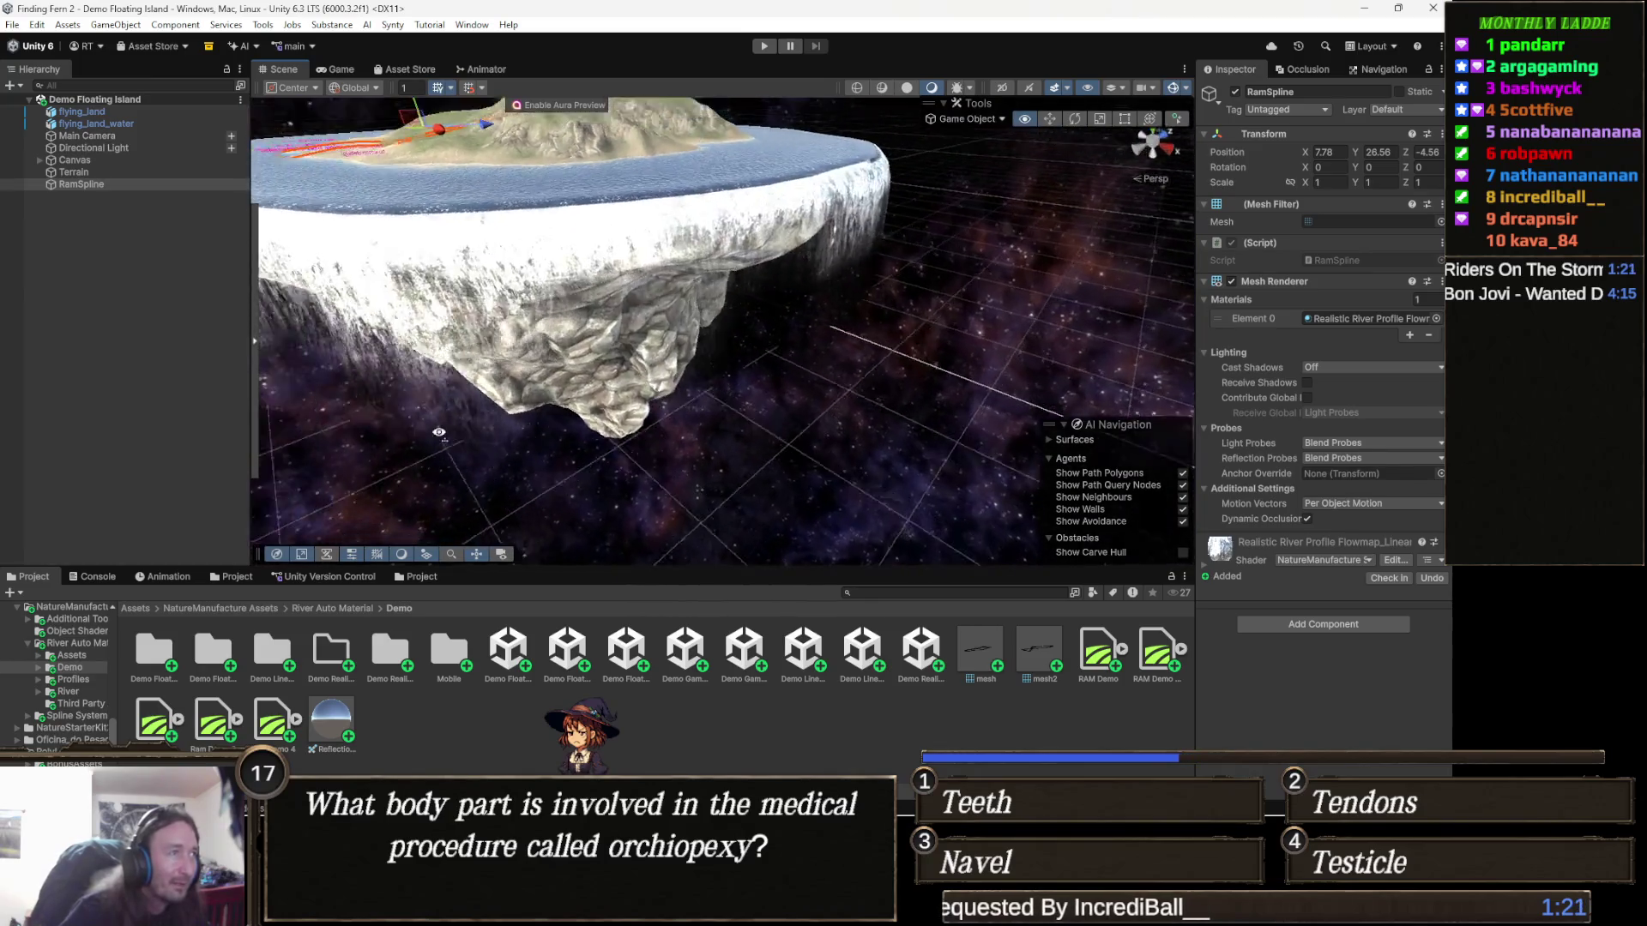
key("w")
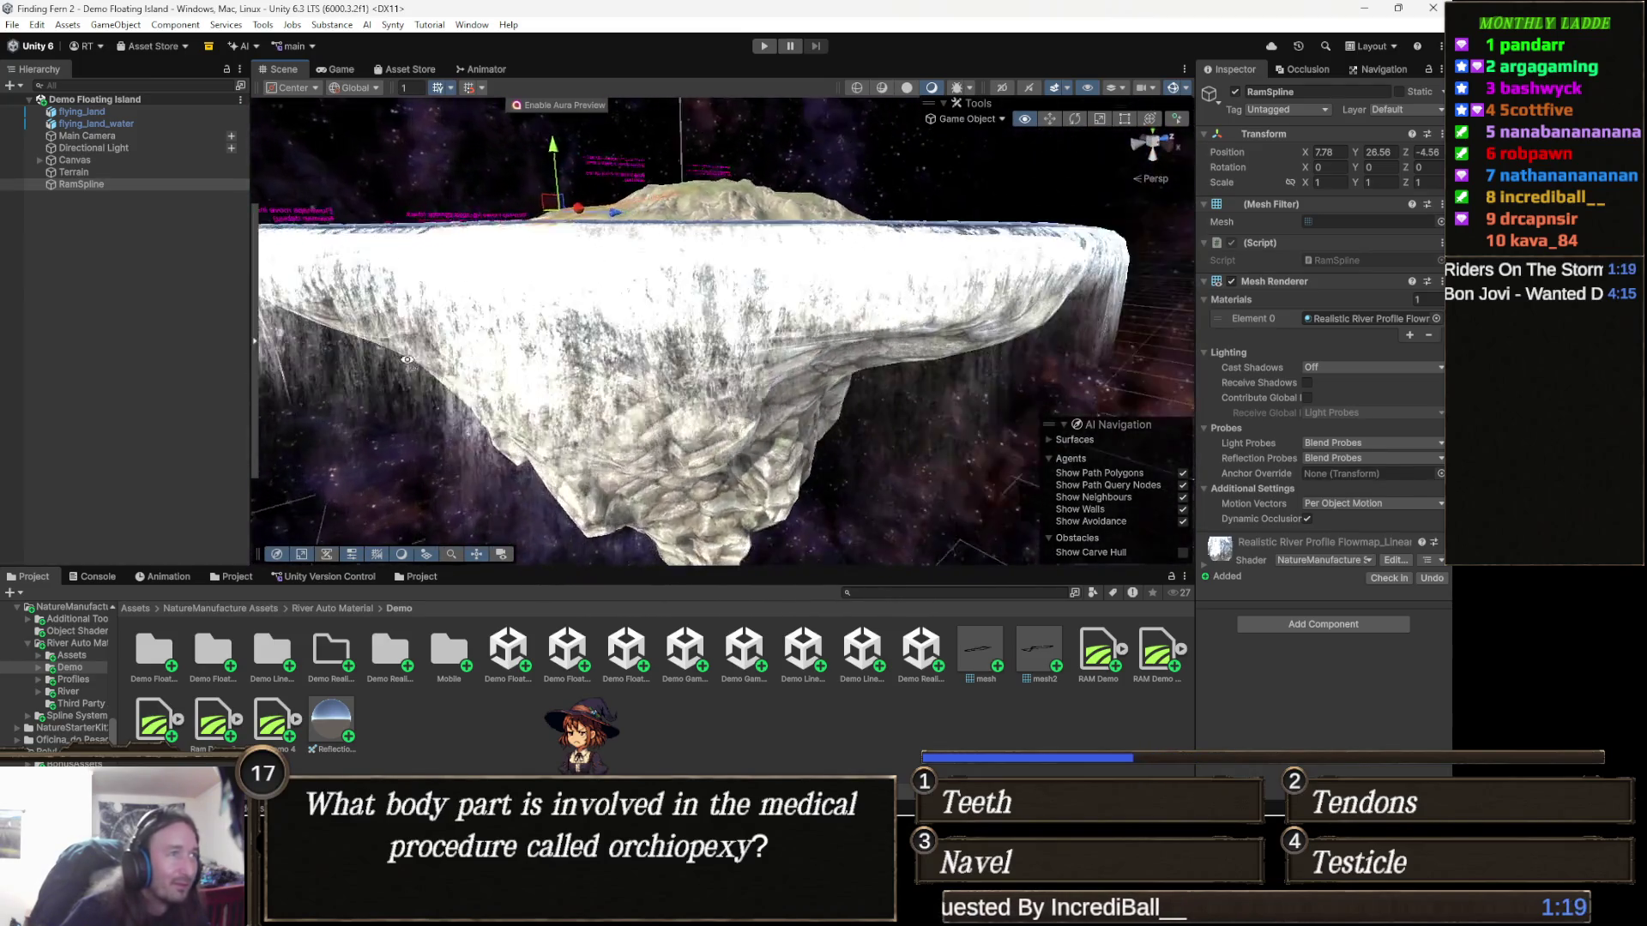
mouse_move(426, 359)
left_mouse_down()
mouse_move(914, 299)
mouse_move(956, 341)
mouse_move(956, 366)
mouse_move(711, 232)
mouse_move(346, 215)
mouse_move(365, 532)
left_mouse_up()
key("s")
key("w")
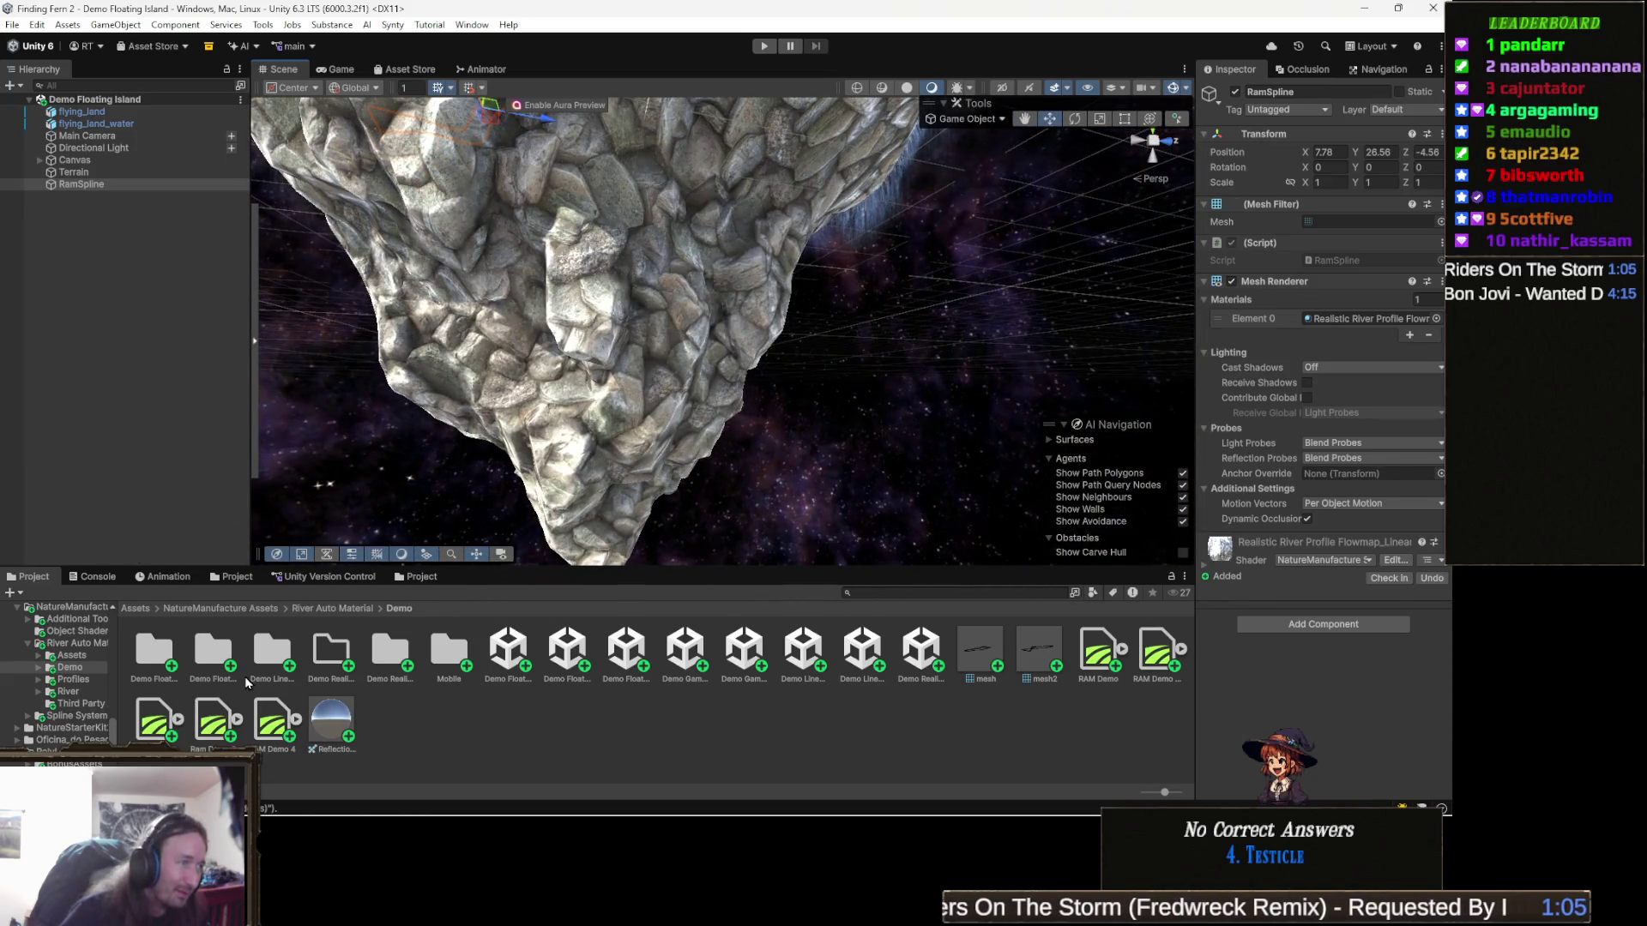
double_click(562, 652)
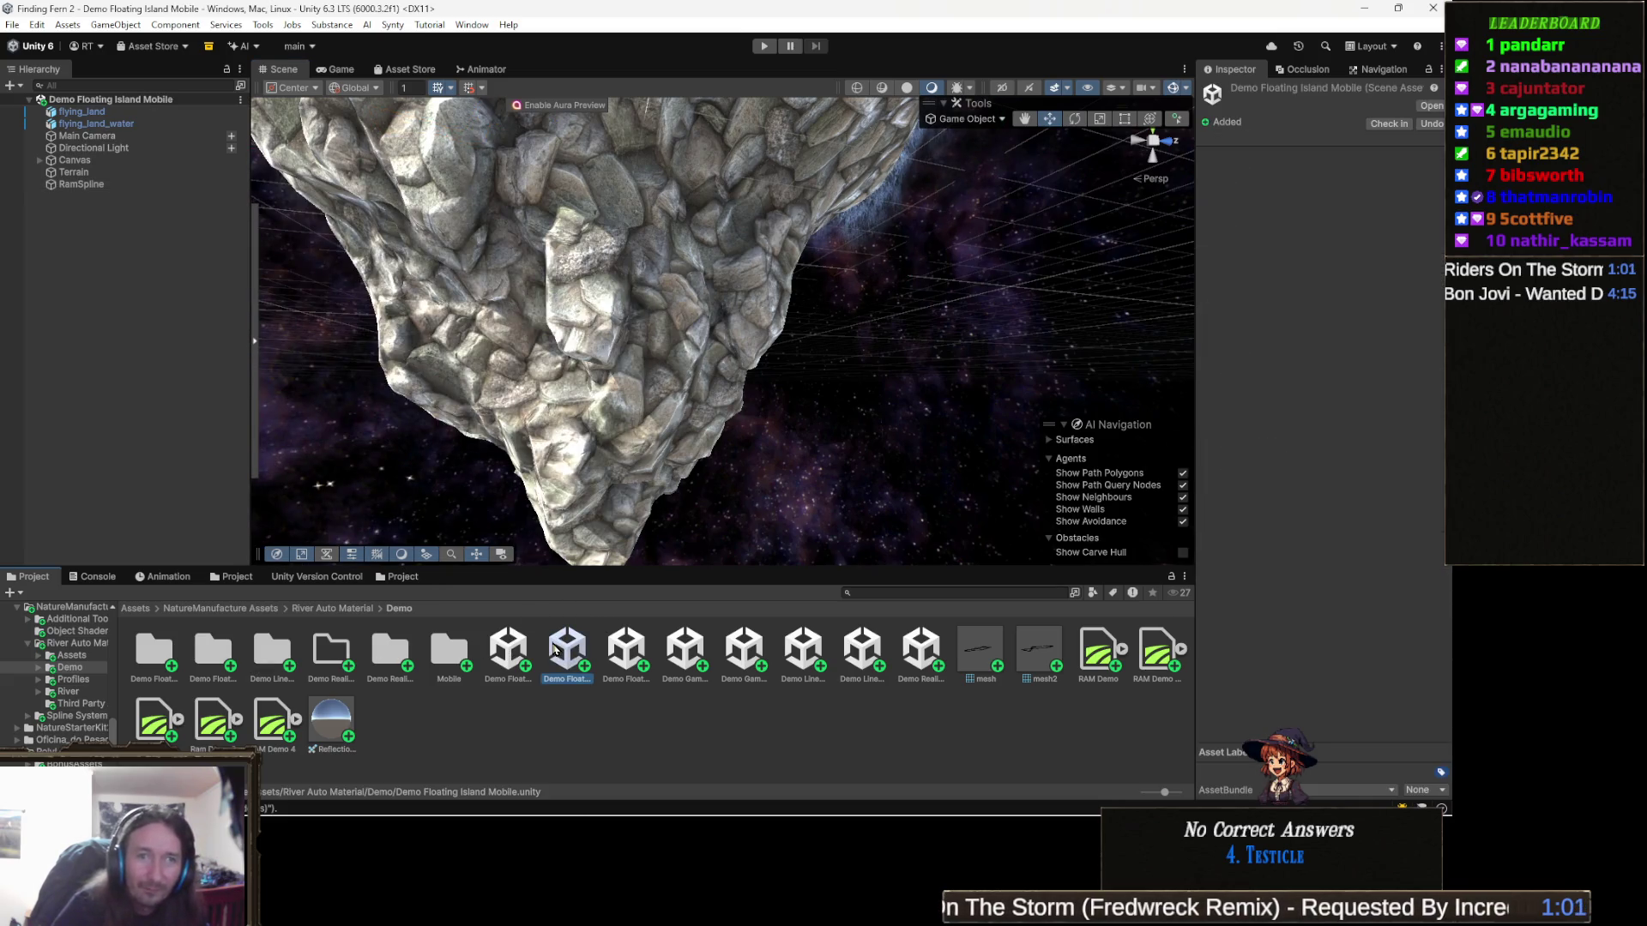
Step: Re-centre on the floating island, orbit to its top, and open Demo Floating Island Stylized
key("f")
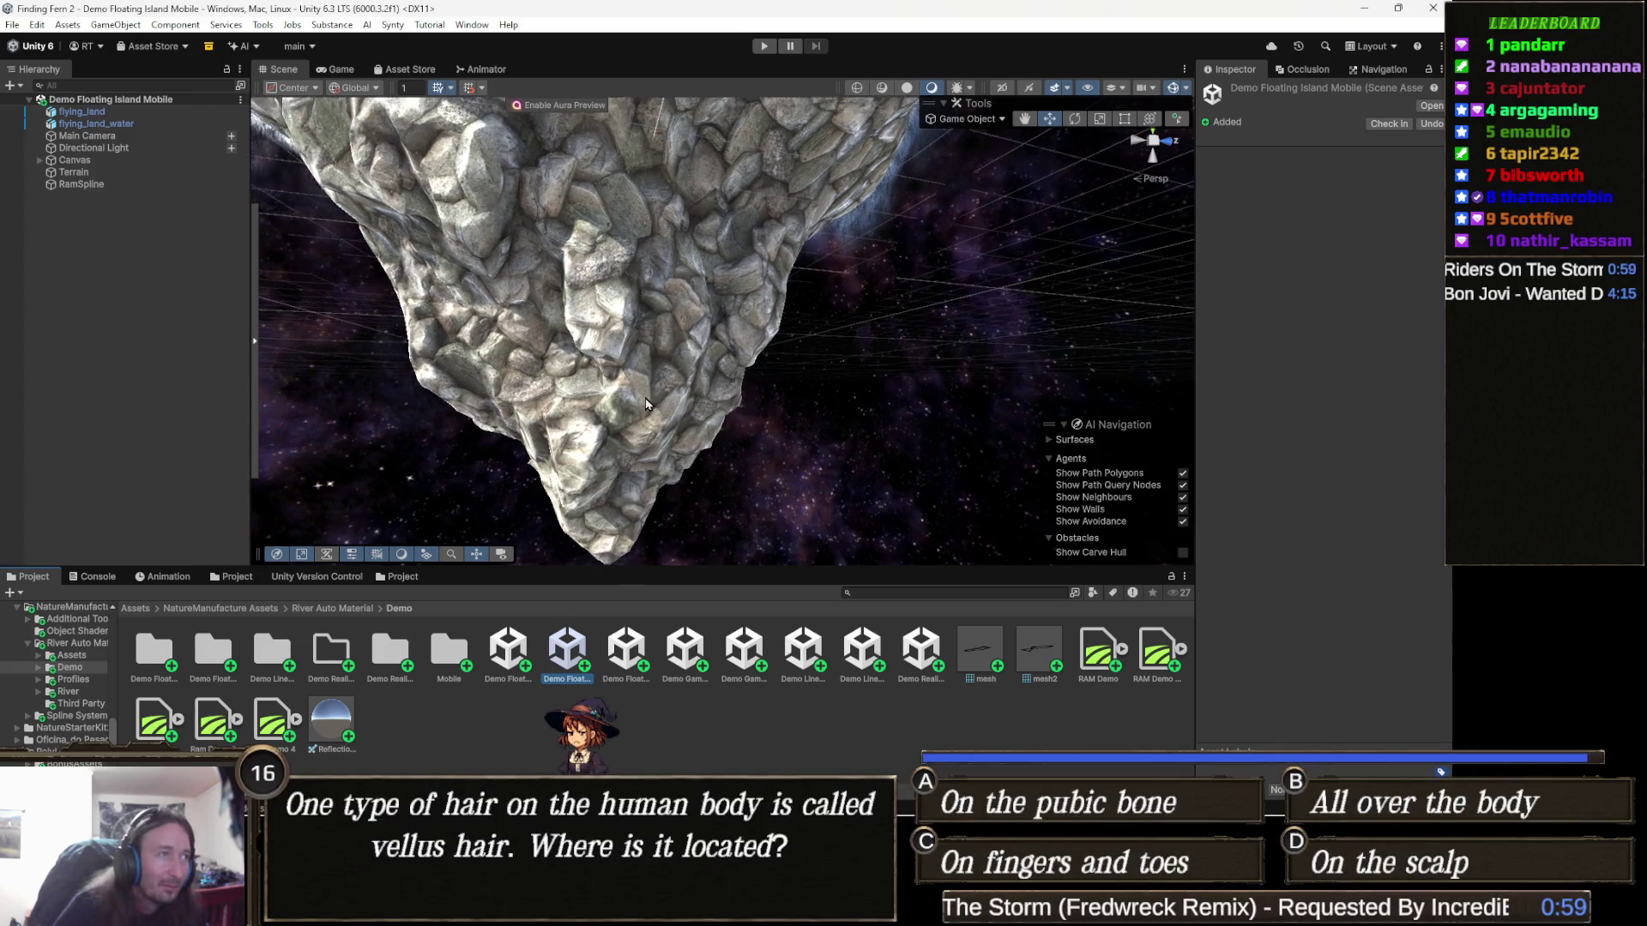
mouse_move(650, 394)
left_mouse_down()
mouse_move(680, 510)
mouse_move(675, 673)
left_mouse_up()
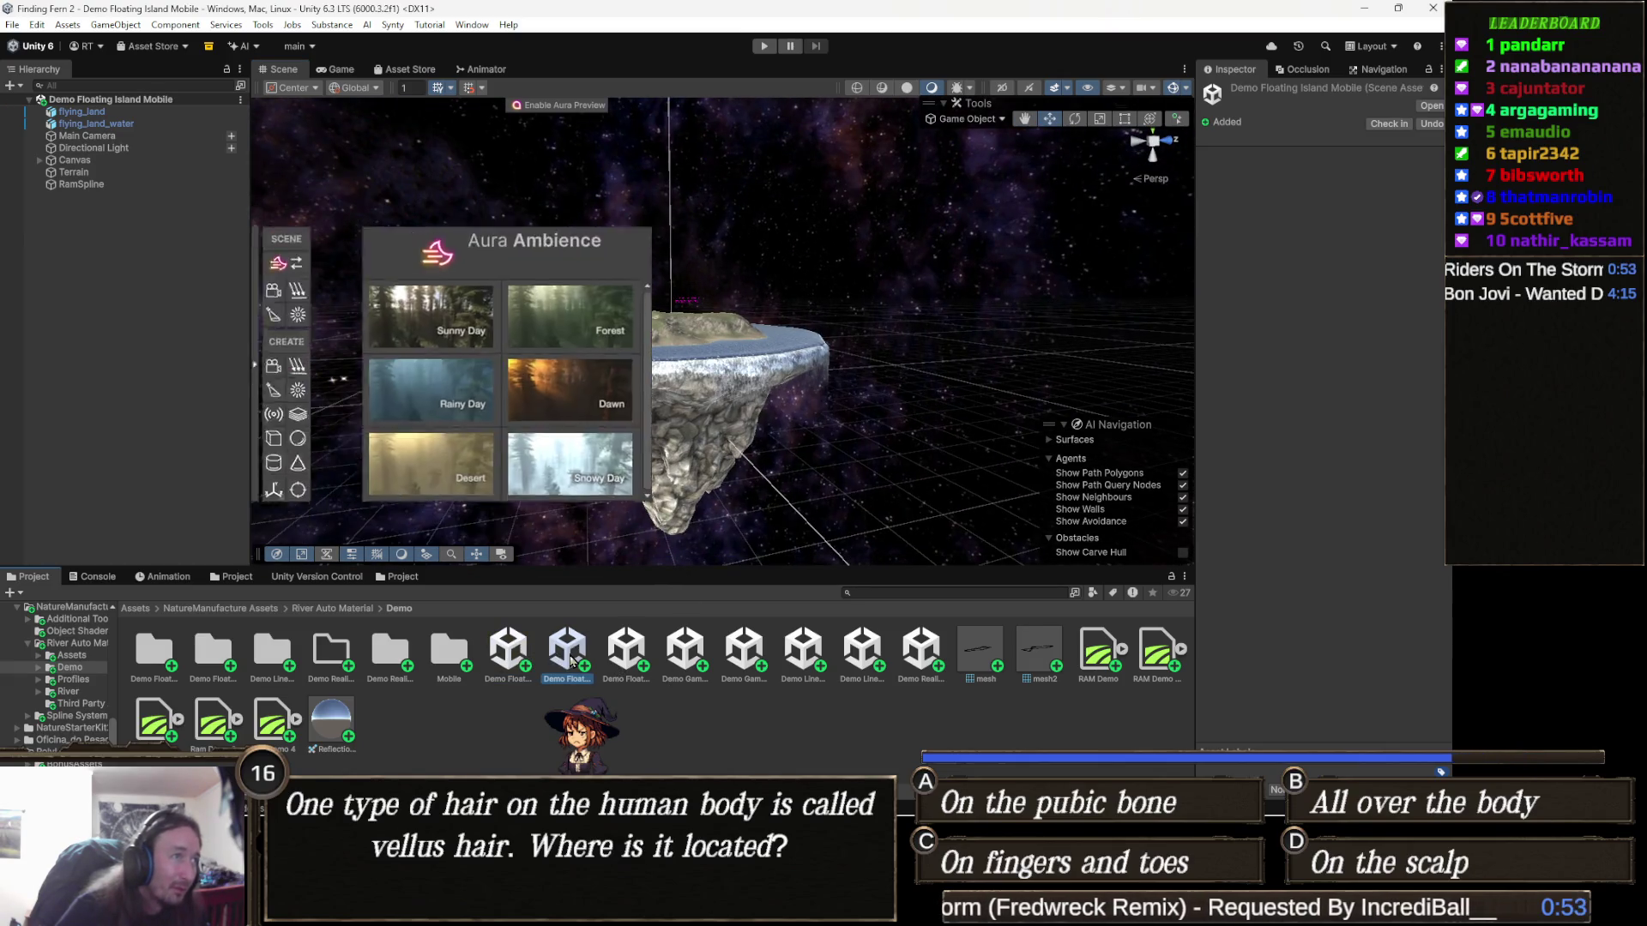
double_click(626, 656)
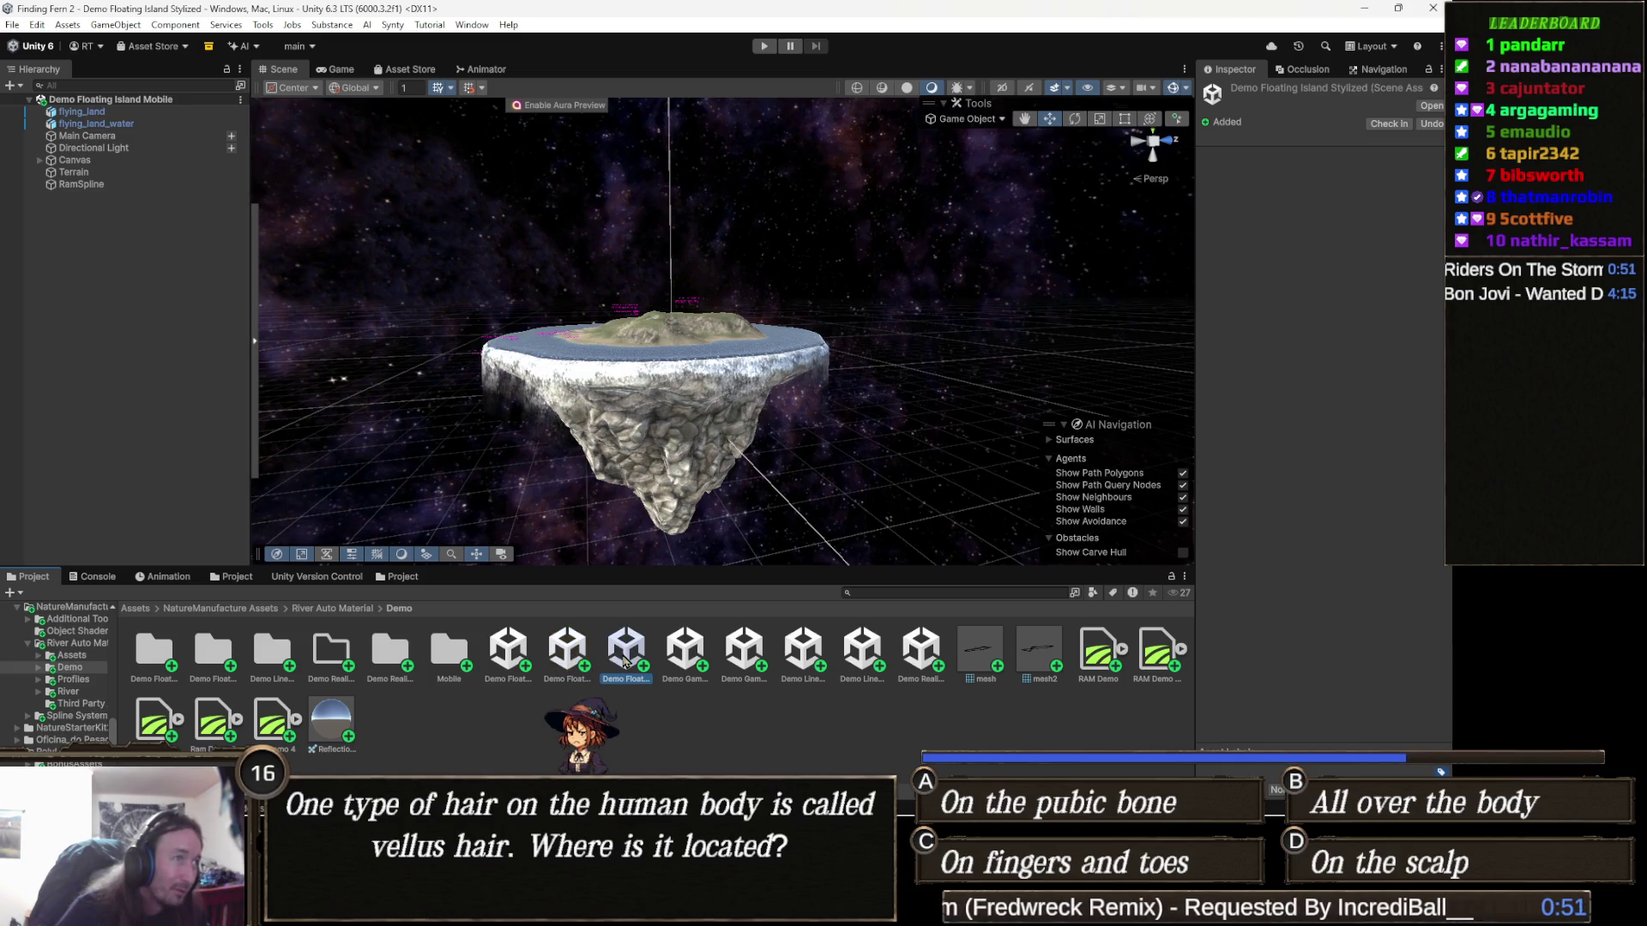
Step: Open the Demo Gamma Rendering scene and zoom in around its river channels
double_click(698, 662)
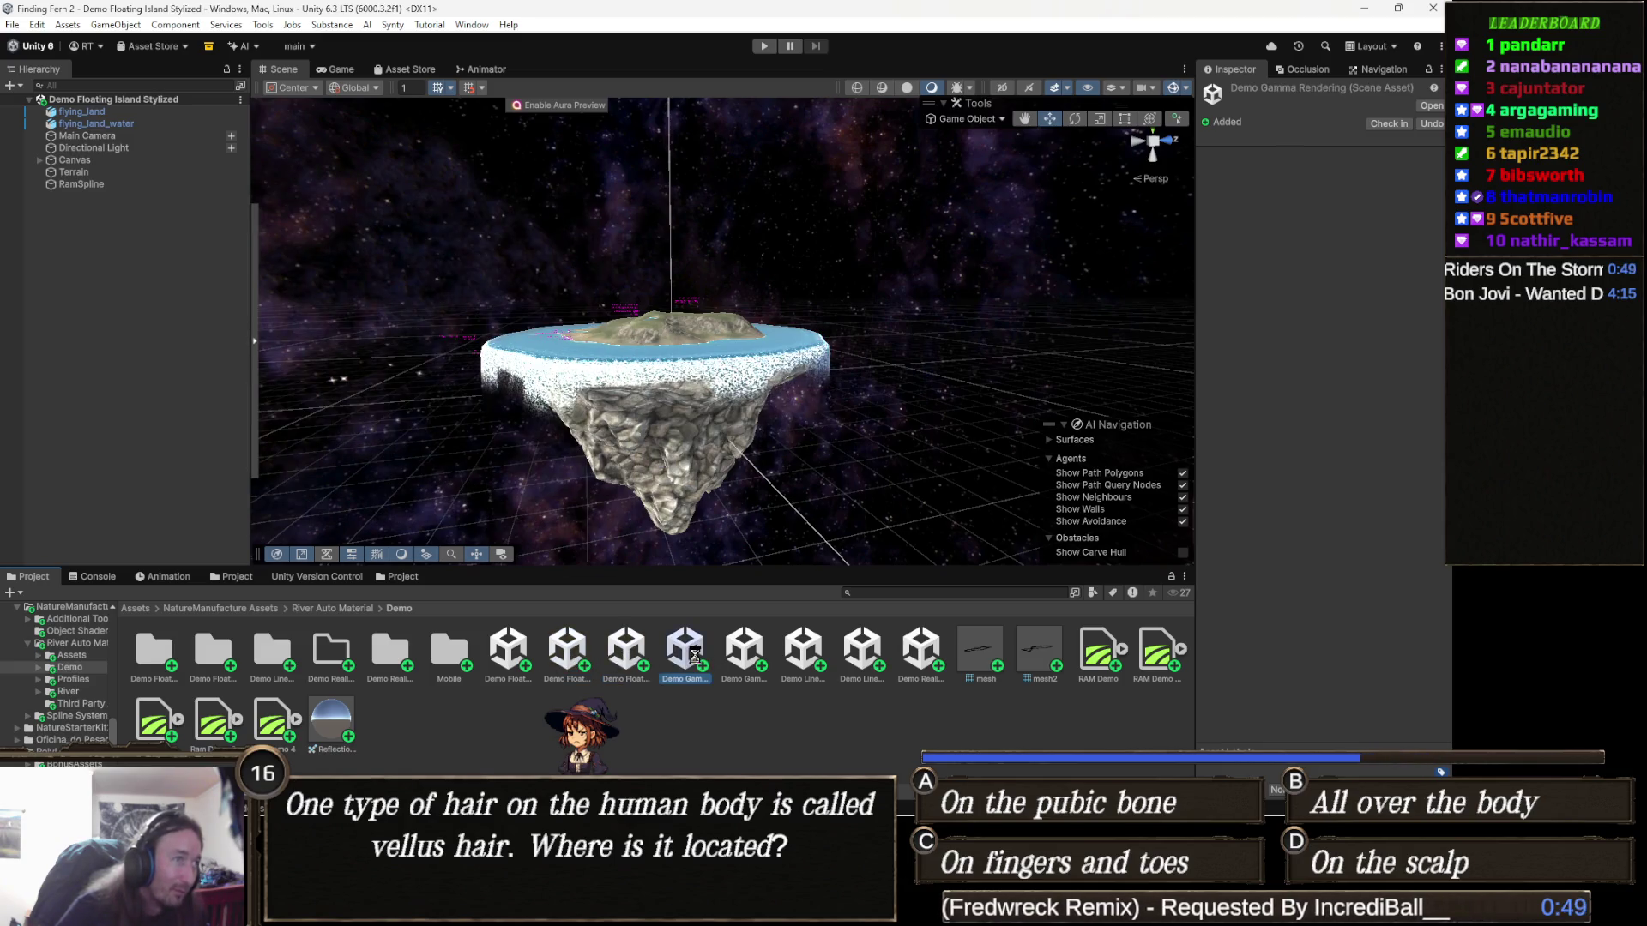
scroll(729, 428, "up", 3)
mouse_move(729, 514)
left_mouse_down()
mouse_move(760, 537)
mouse_move(721, 554)
mouse_move(823, 530)
mouse_move(676, 408)
mouse_move(882, 426)
mouse_move(792, 409)
left_mouse_up()
scroll(760, 537, "up", 8)
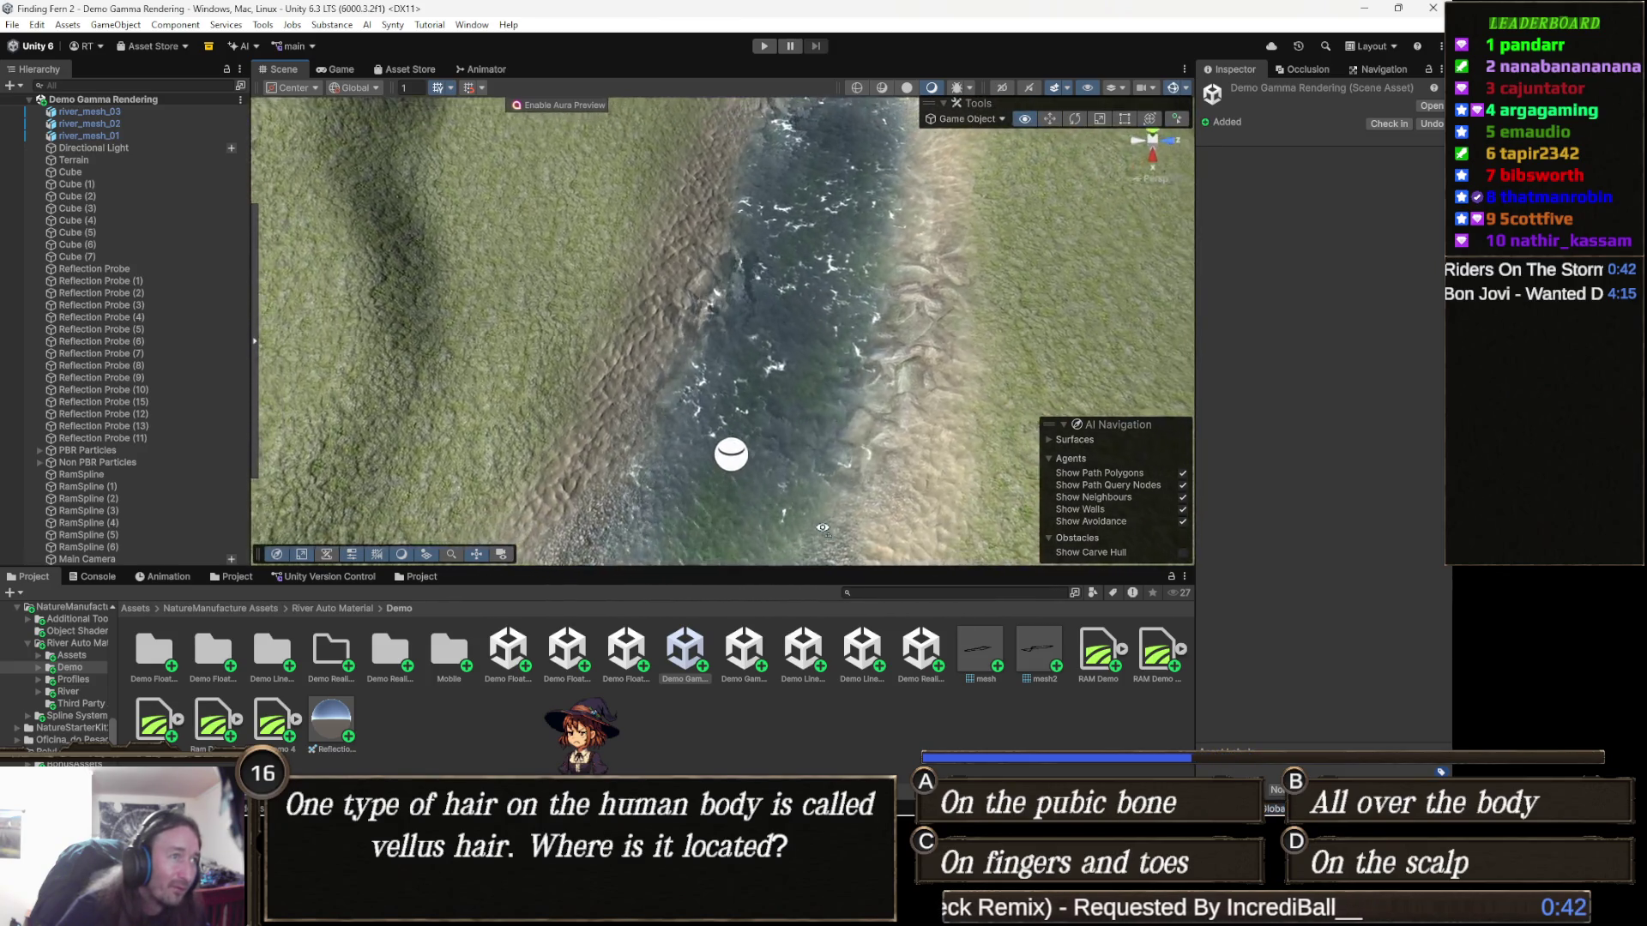
scroll(822, 530, "down", 8)
scroll(676, 408, "up", 5)
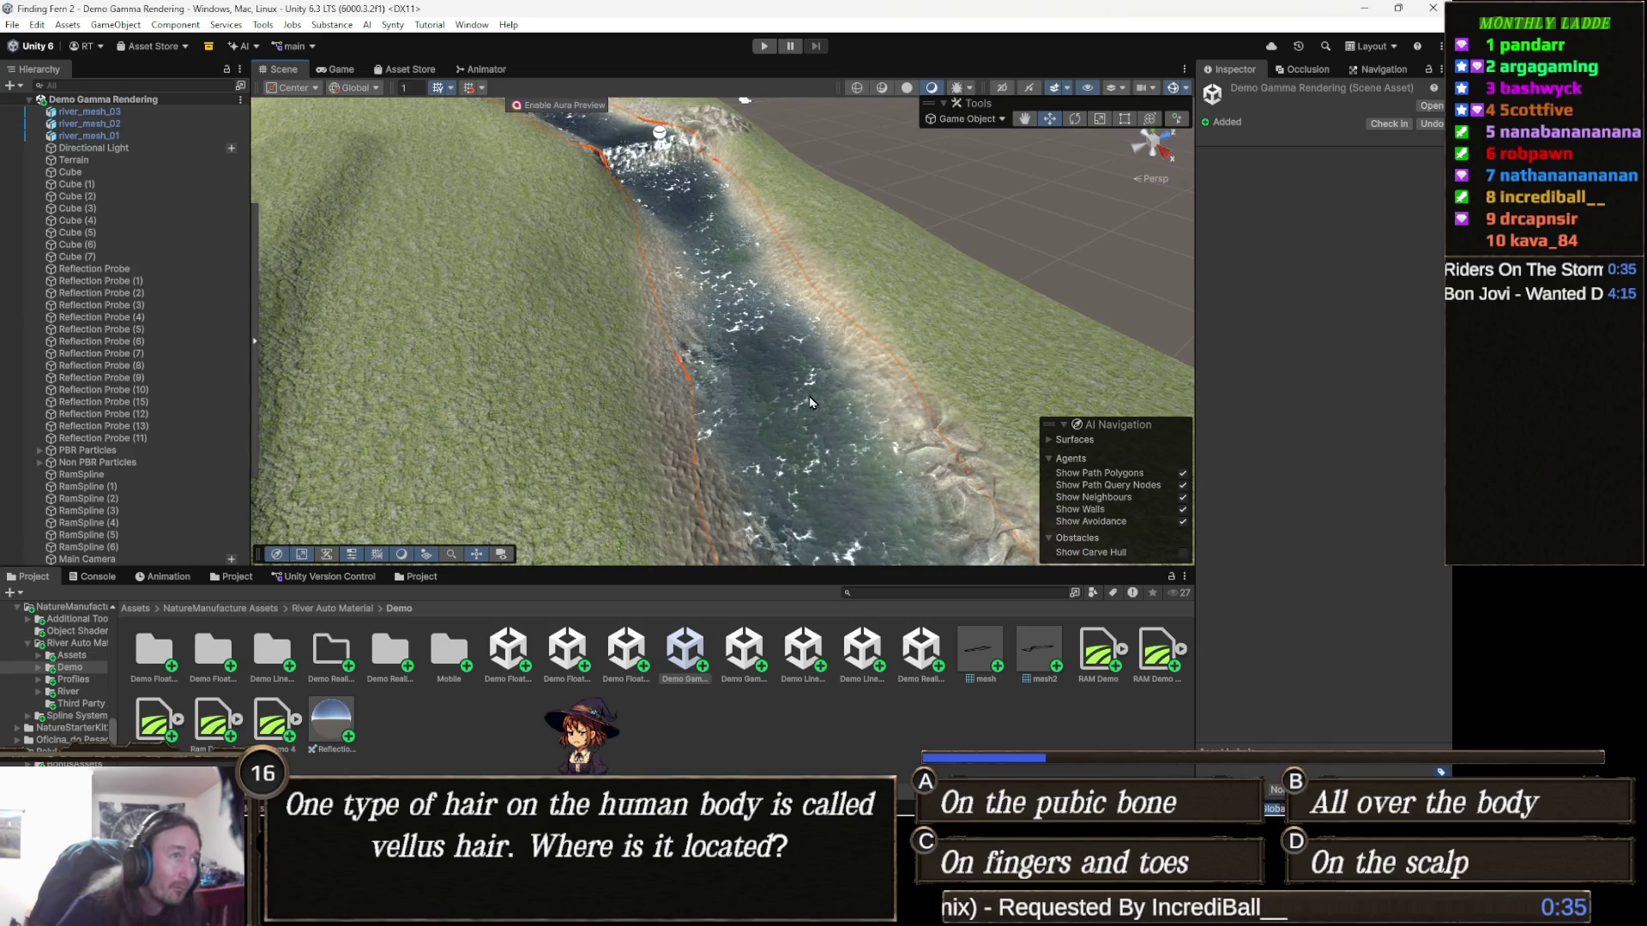
Step: Select river_mesh_03 and orbit around it, then open and dismiss its context menu
left_click(792, 399)
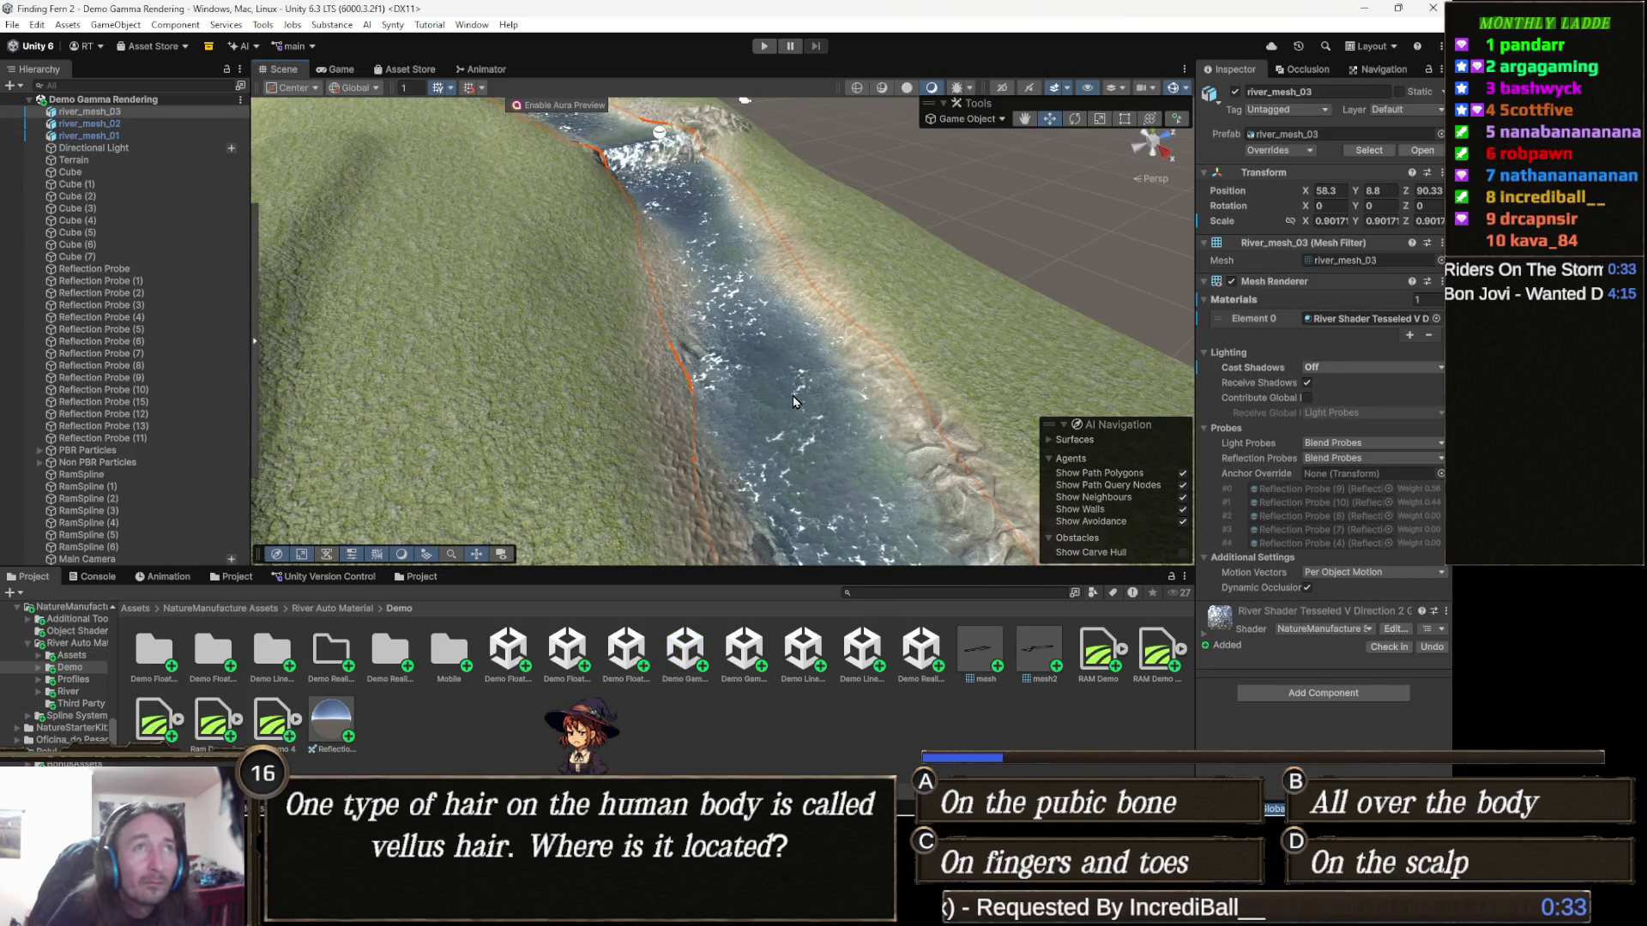
mouse_move(794, 401)
left_mouse_down()
mouse_move(710, 338)
mouse_move(725, 348)
mouse_move(785, 322)
mouse_move(595, 348)
mouse_move(638, 323)
mouse_move(674, 225)
mouse_move(794, 320)
left_mouse_up()
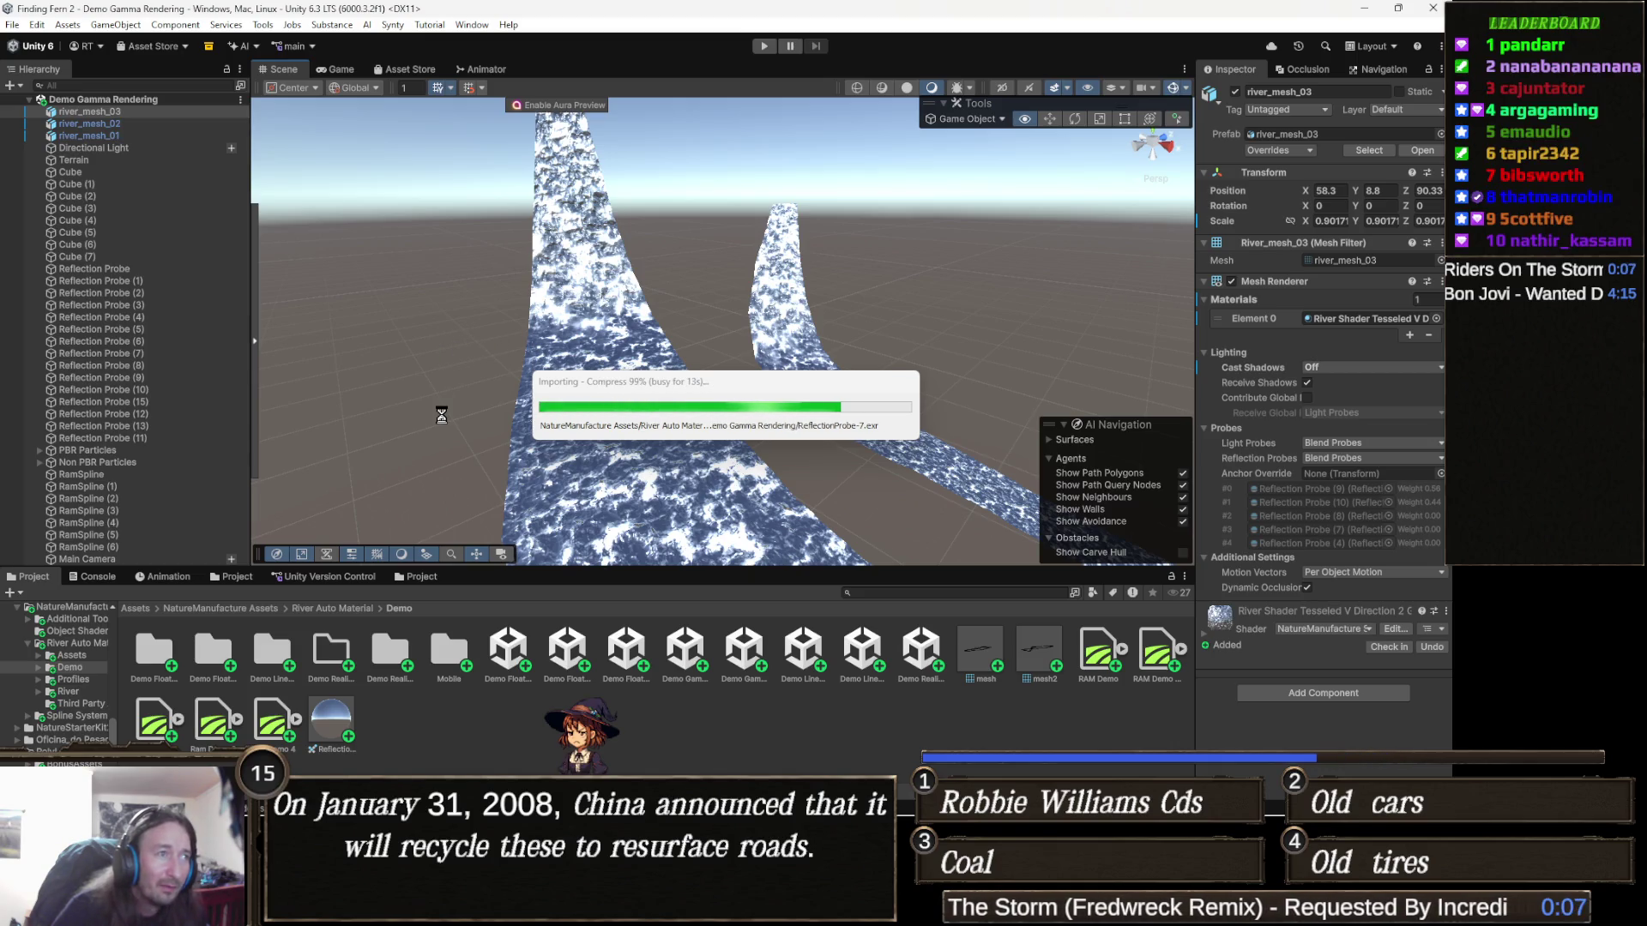
right_click(688, 480)
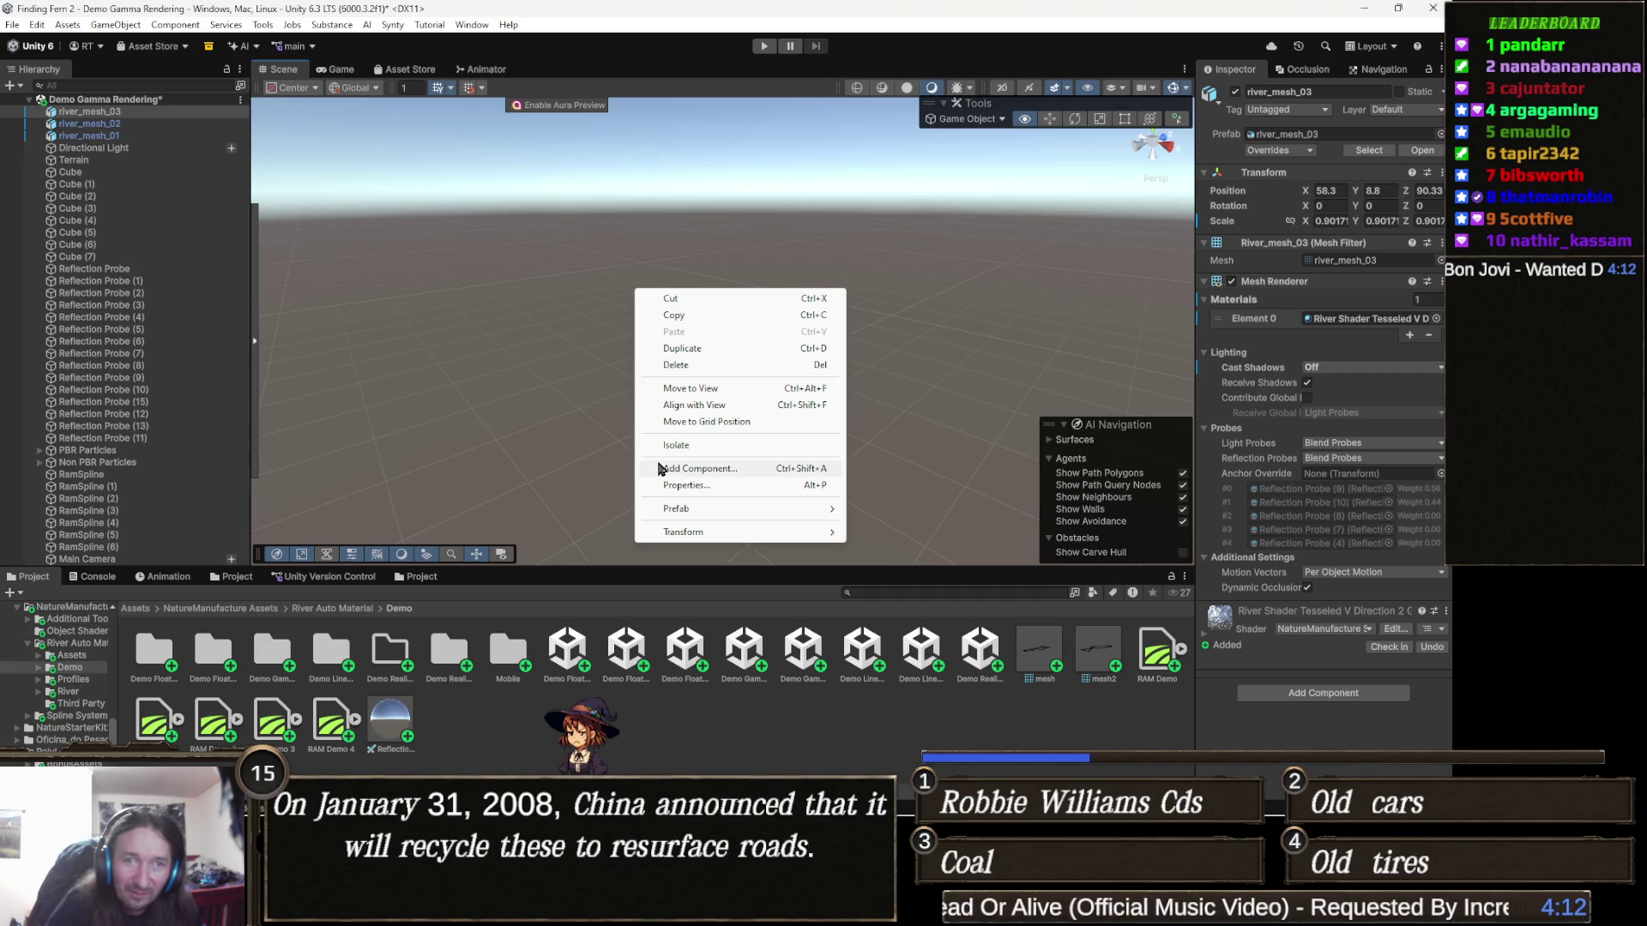
left_click(922, 595)
Step: Open the Demo Linear Rendering + Road + Sea scene, discarding the gamma demo's changes
left_click(893, 592)
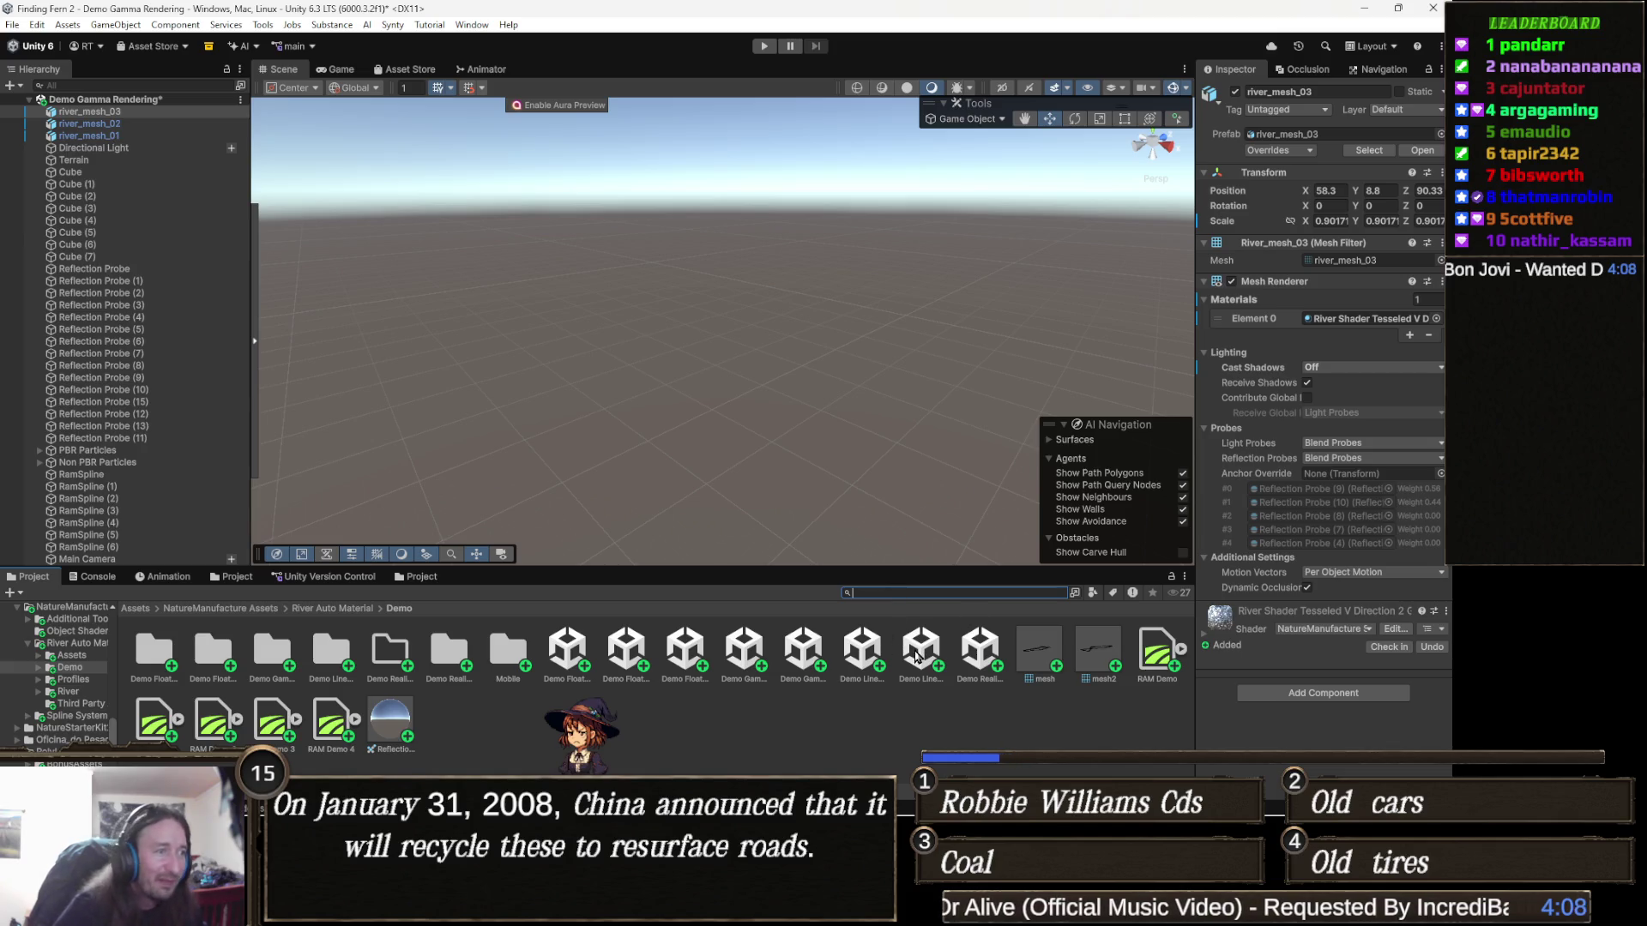
double_click(866, 658)
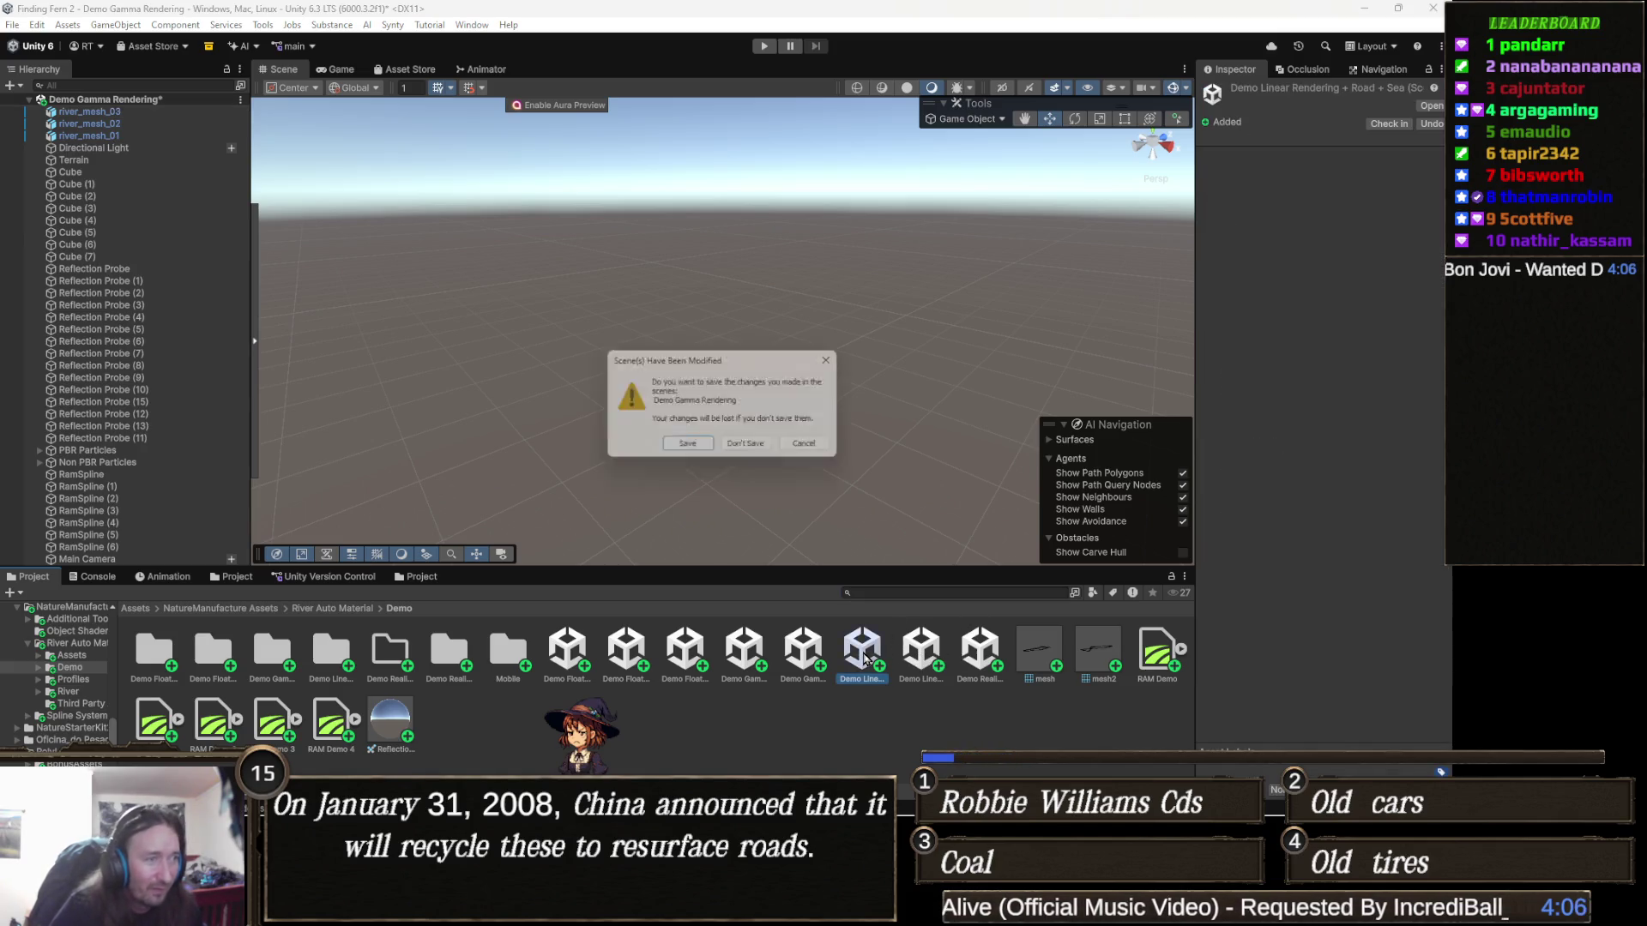
left_click(756, 448)
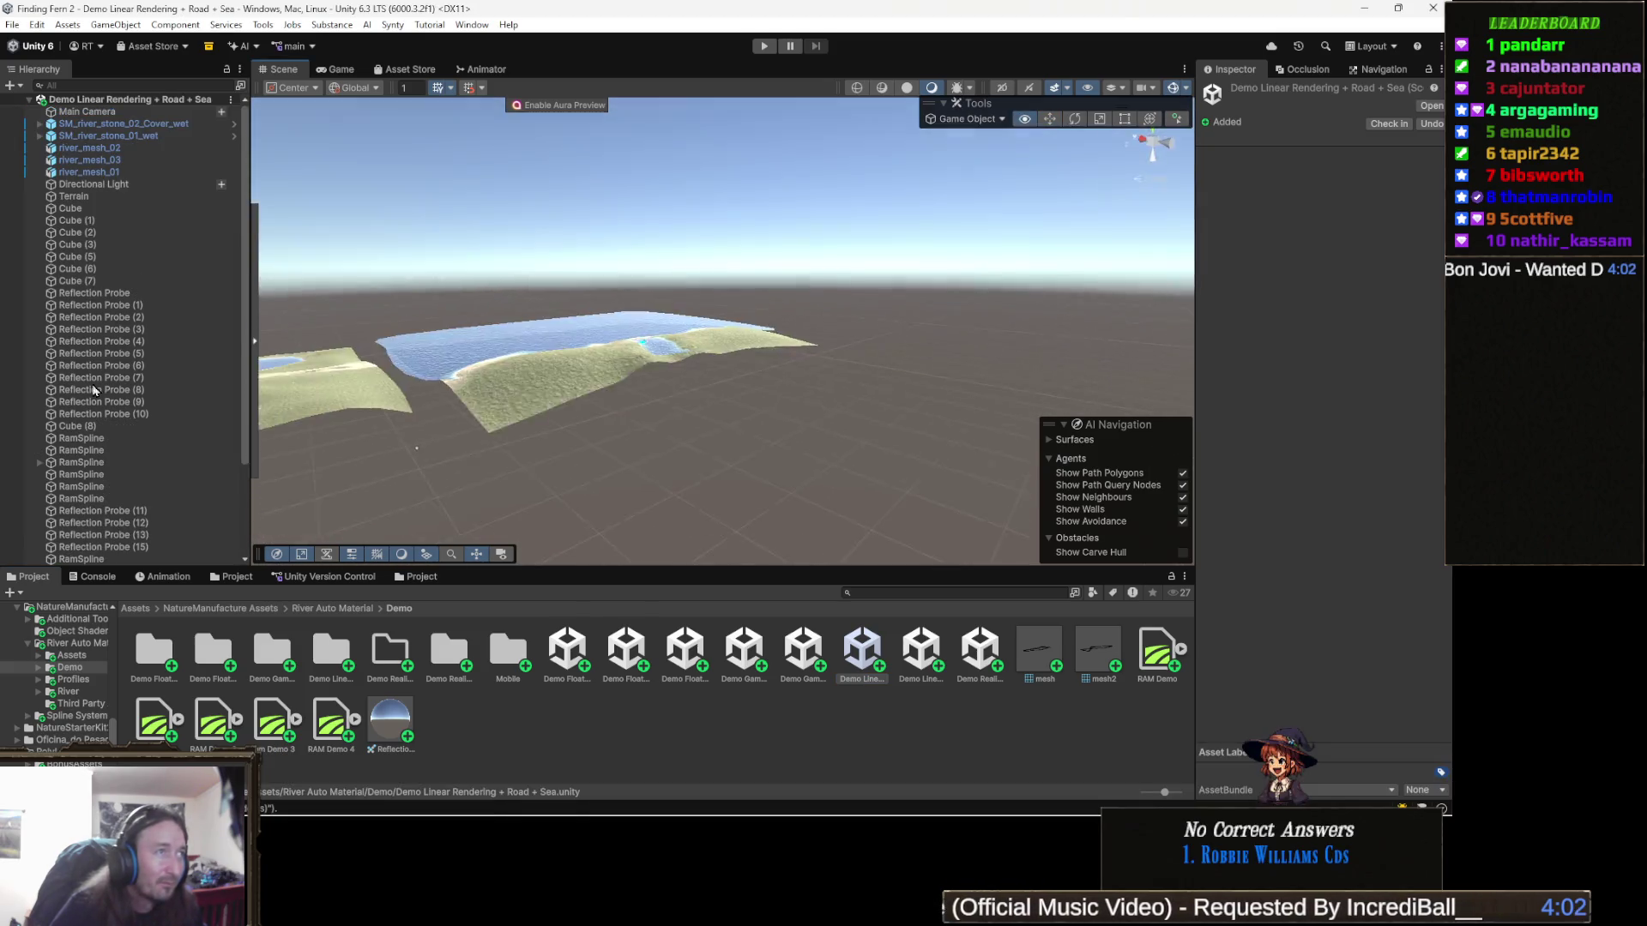
Step: Zoom and orbit to look down on the river terrain, then open Demo Linear Swamp
scroll(365, 355, "up", 10)
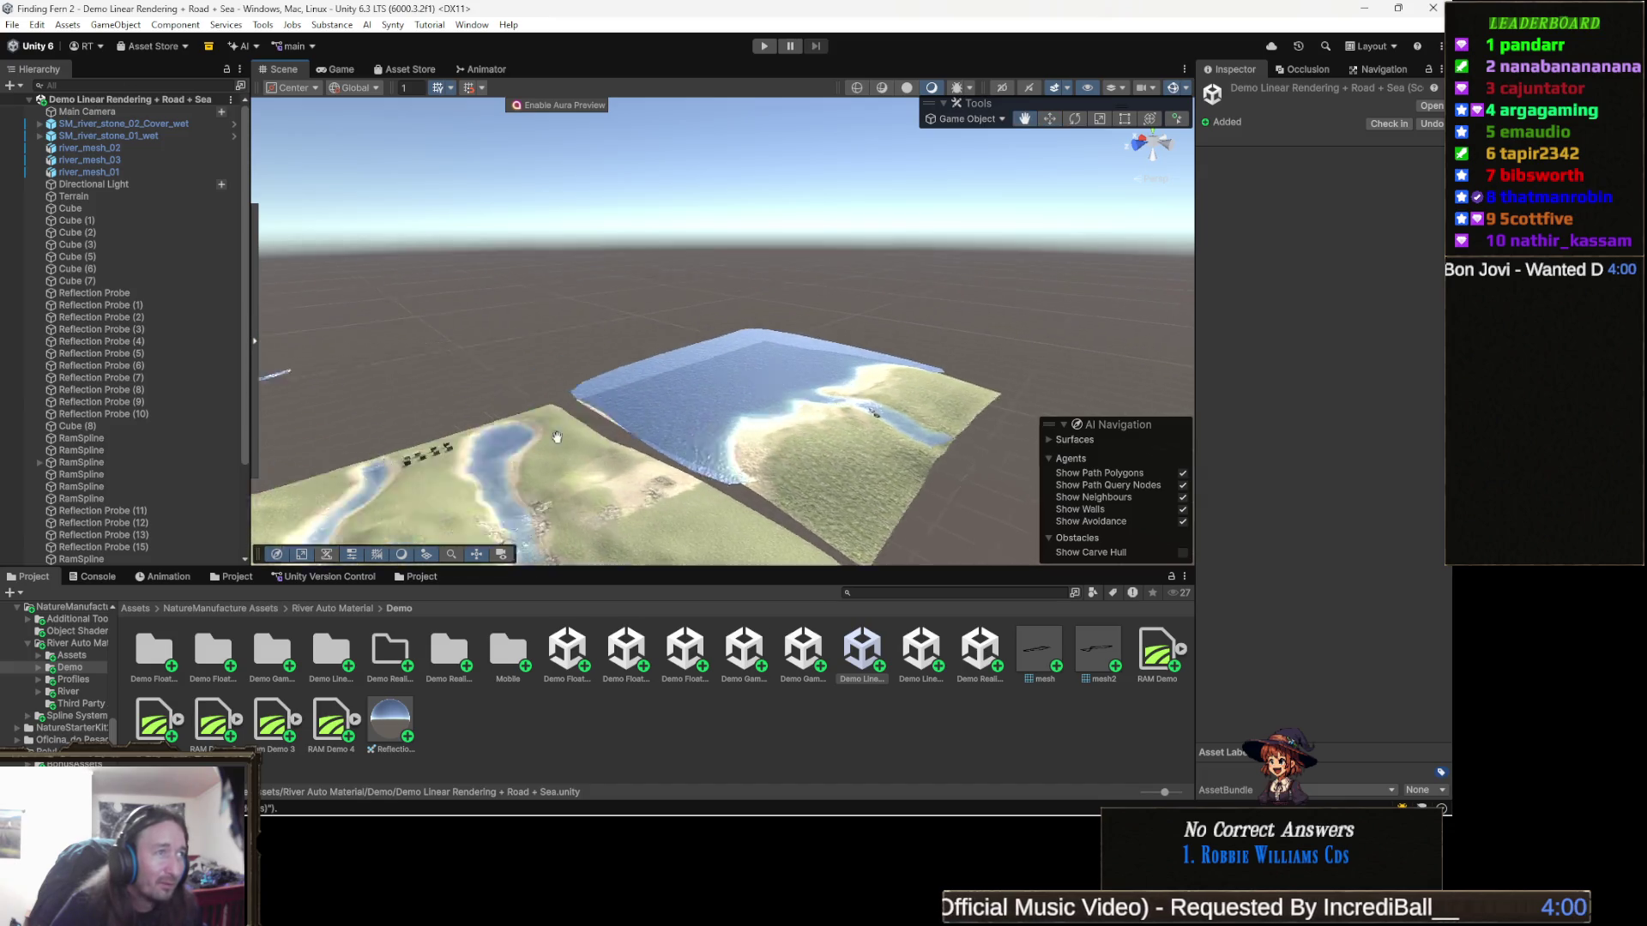
mouse_move(528, 403)
left_mouse_down()
mouse_move(863, 481)
mouse_move(693, 491)
mouse_move(1051, 456)
mouse_move(984, 450)
left_mouse_up()
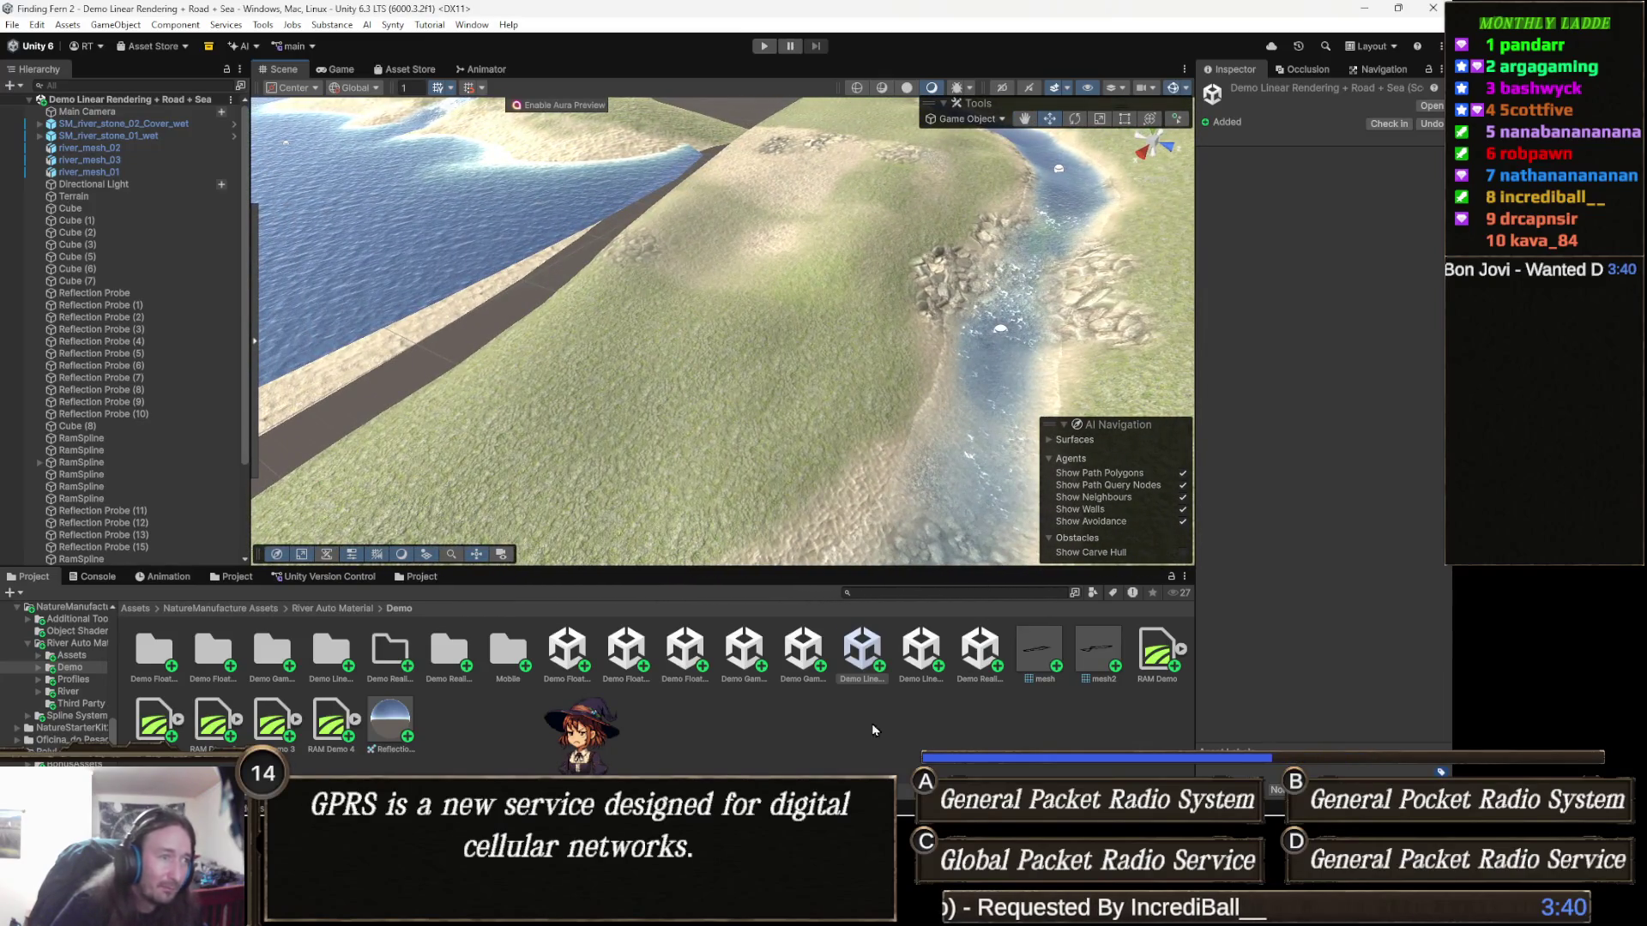
double_click(940, 658)
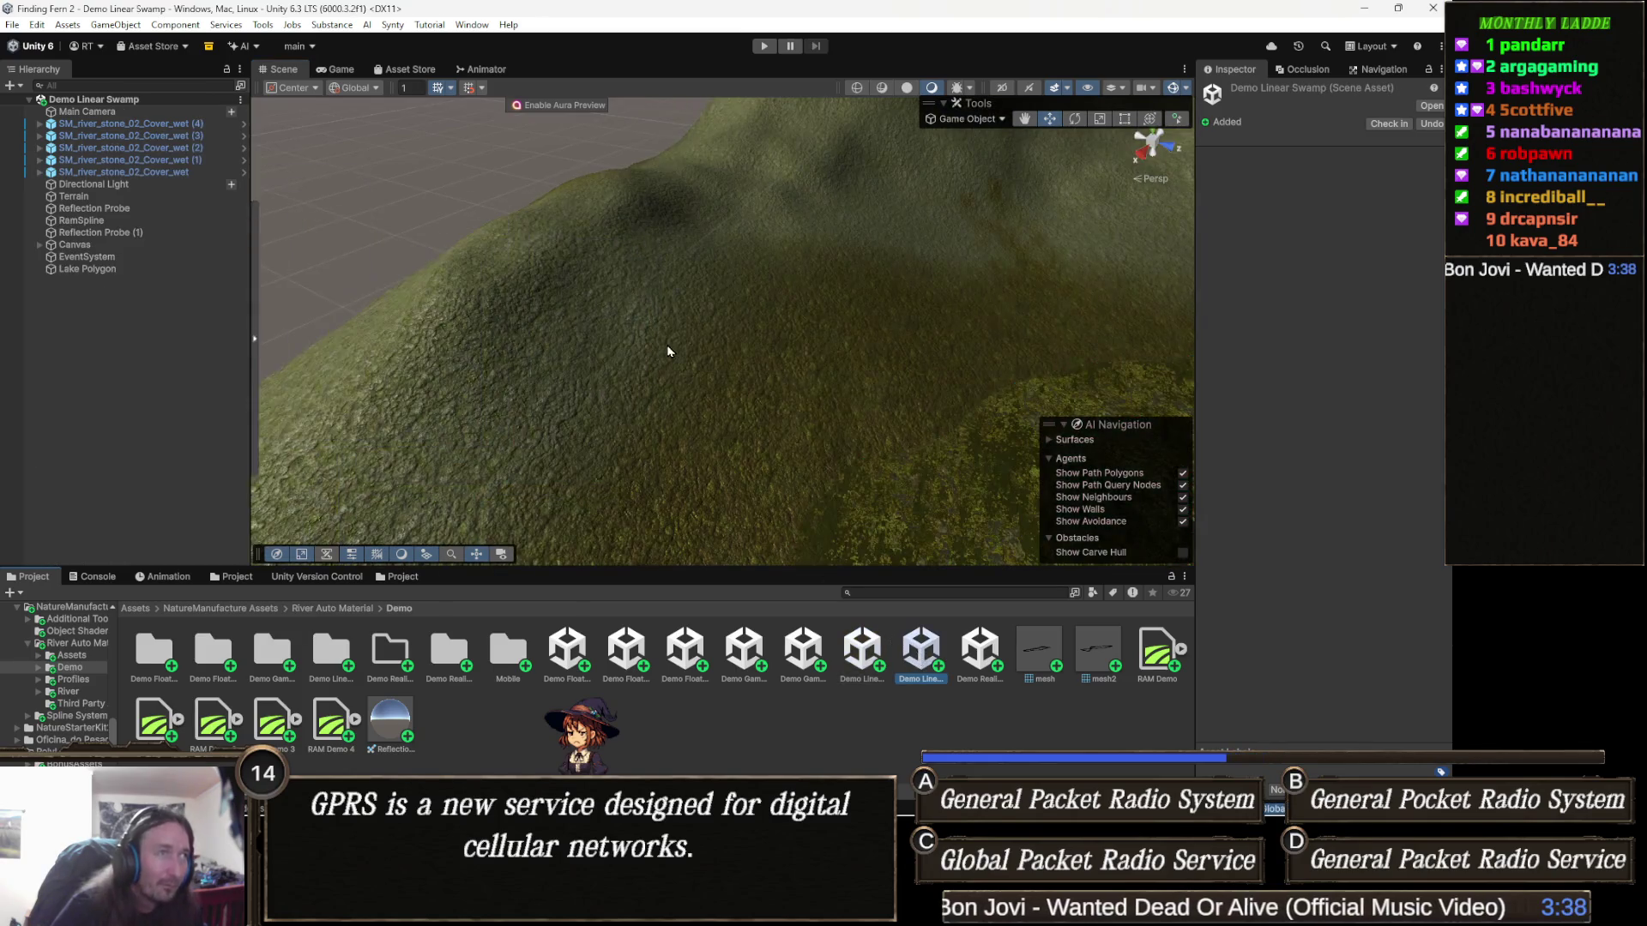
Step: Pull back and zoom the swamp scene to see the whole hill and river
mouse_move(855, 298)
left_mouse_down()
mouse_move(856, 316)
mouse_move(699, 389)
mouse_move(654, 435)
left_mouse_up()
scroll(680, 419, "up", 5)
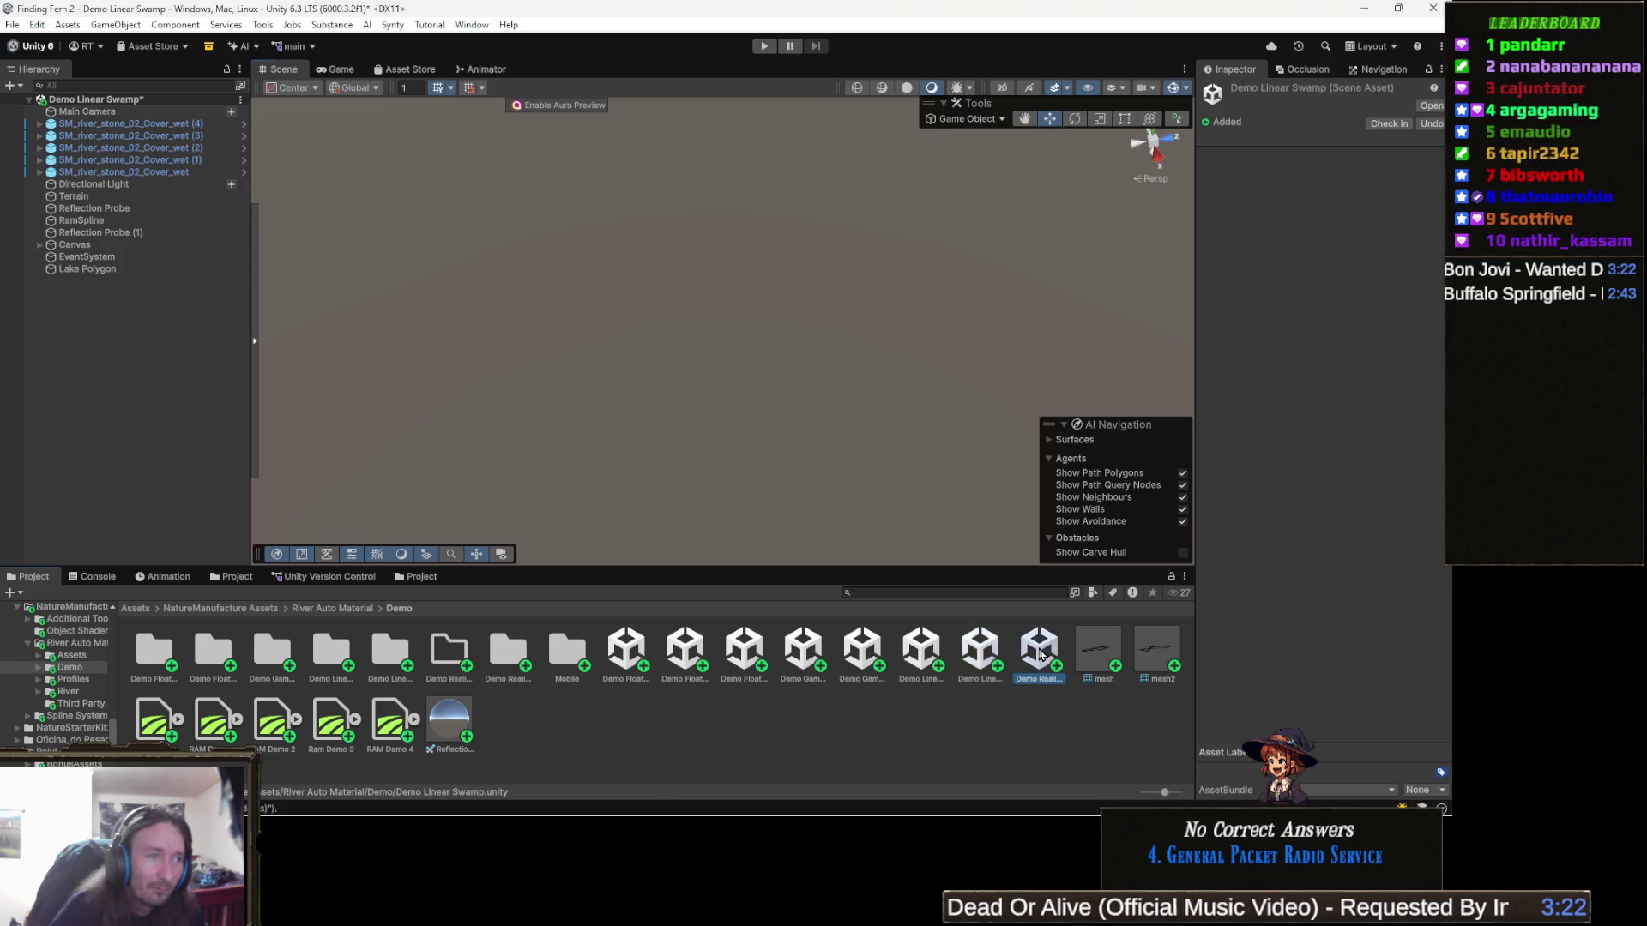
Step: Open Demo Realistic + Wet Stones + Flowmap + Linear + Lake without saving, then orbit its river terrain
double_click(1039, 654)
left_click(743, 452)
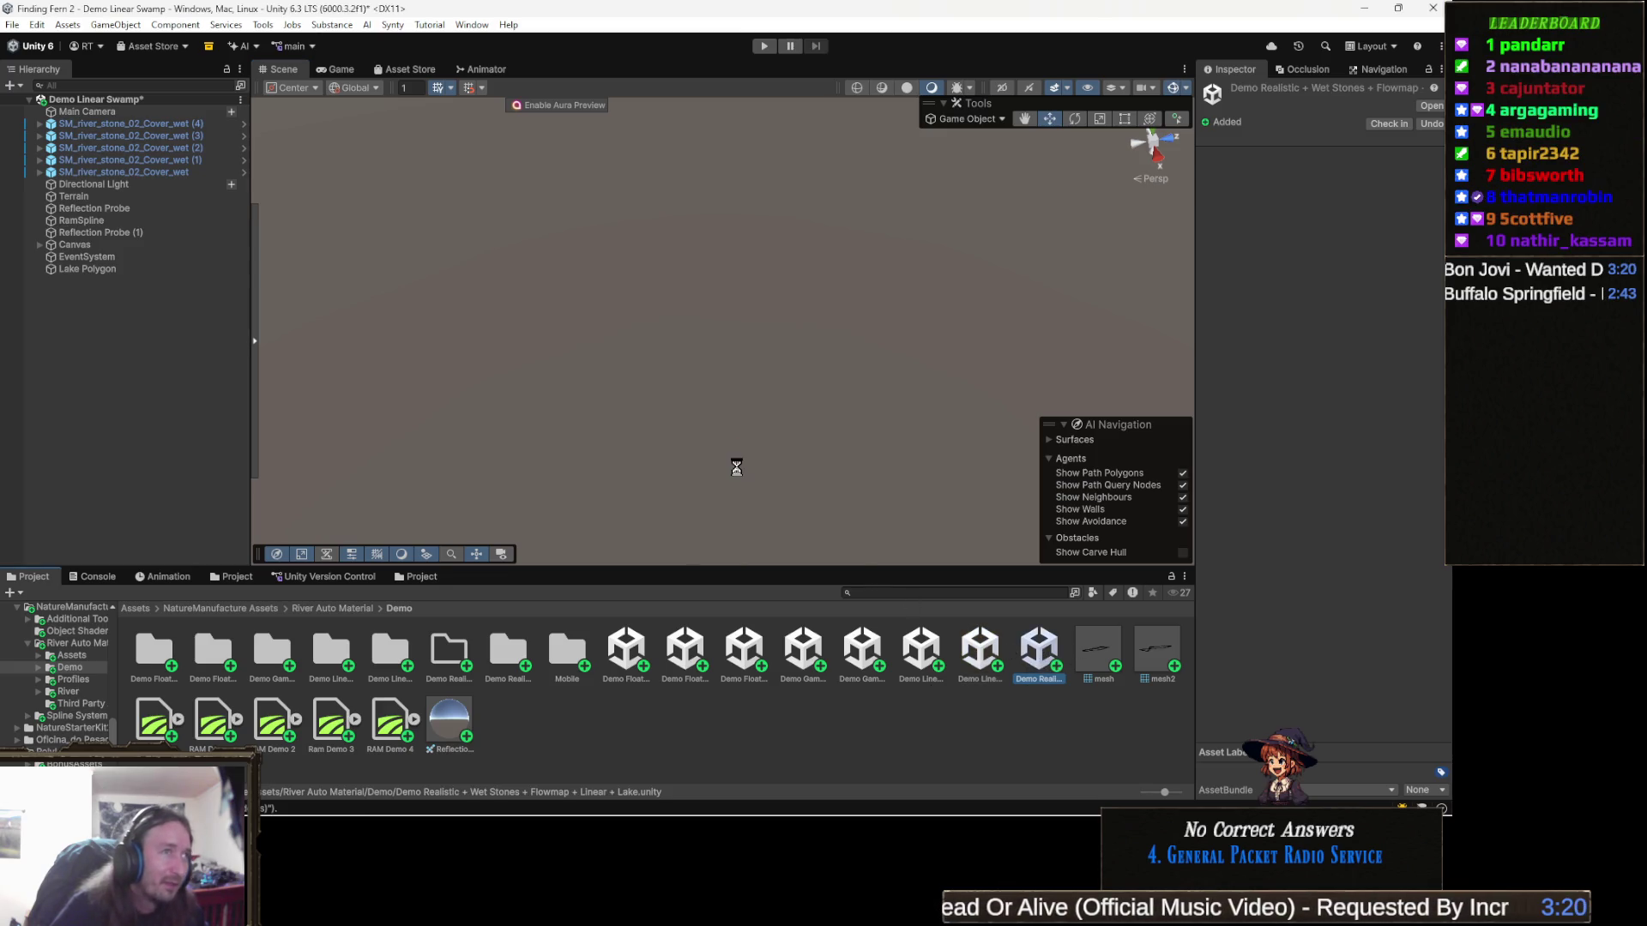
left_click(26, 367)
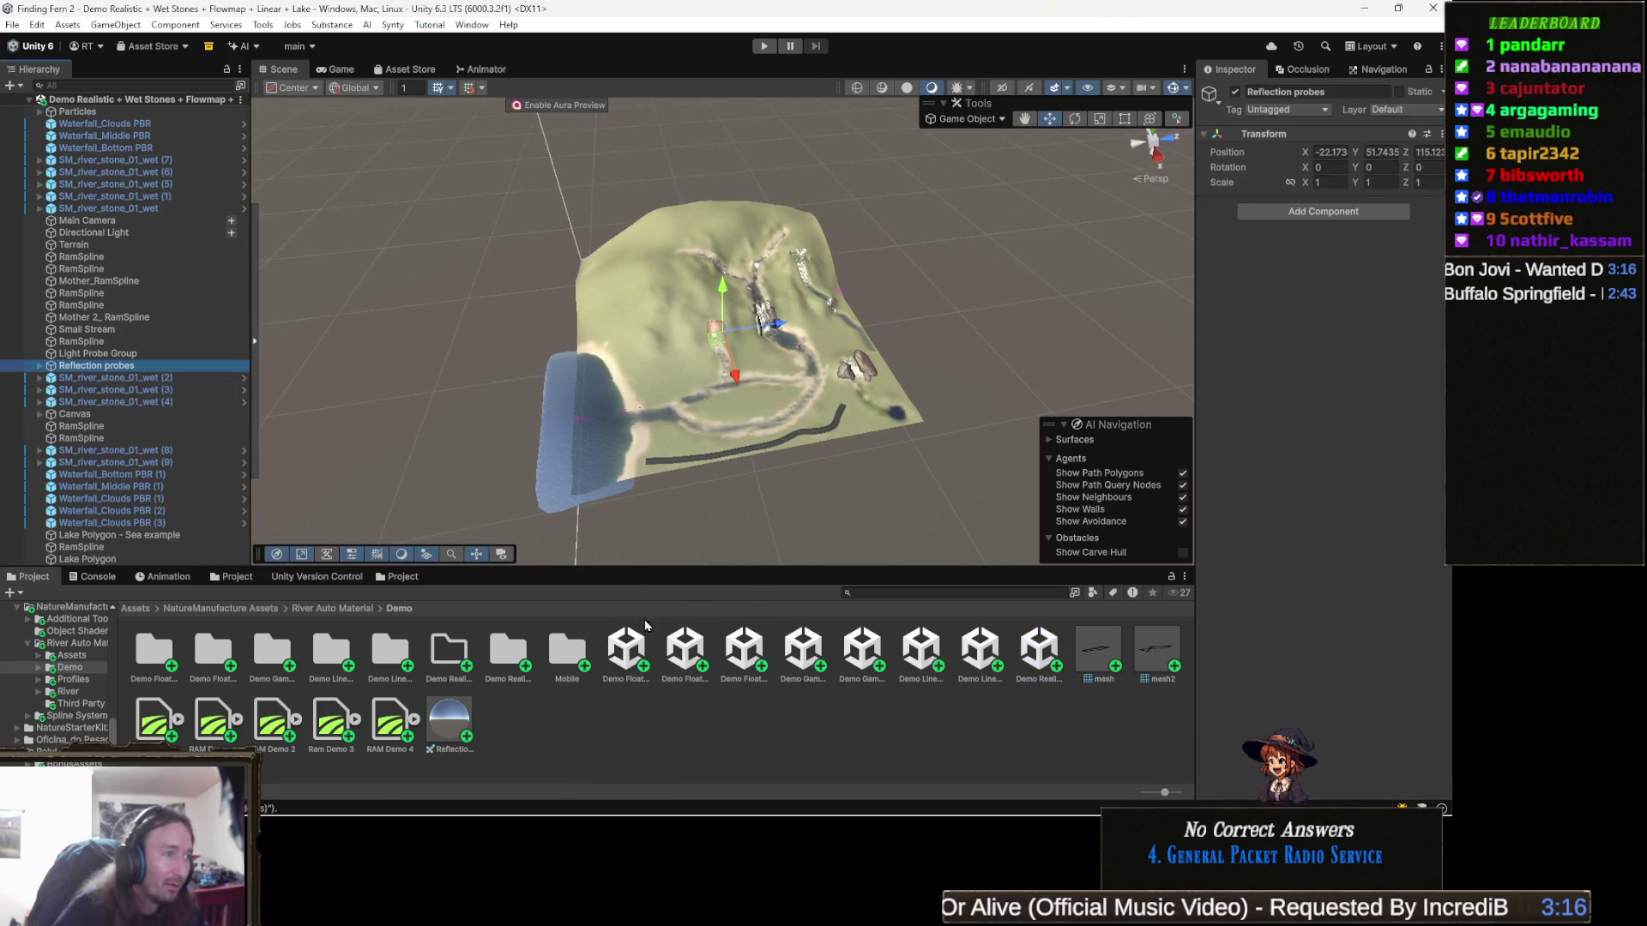
left_click(702, 730)
mouse_move(772, 412)
left_mouse_down()
mouse_move(869, 395)
mouse_move(621, 324)
mouse_move(644, 300)
mouse_move(920, 275)
mouse_move(892, 236)
left_mouse_up()
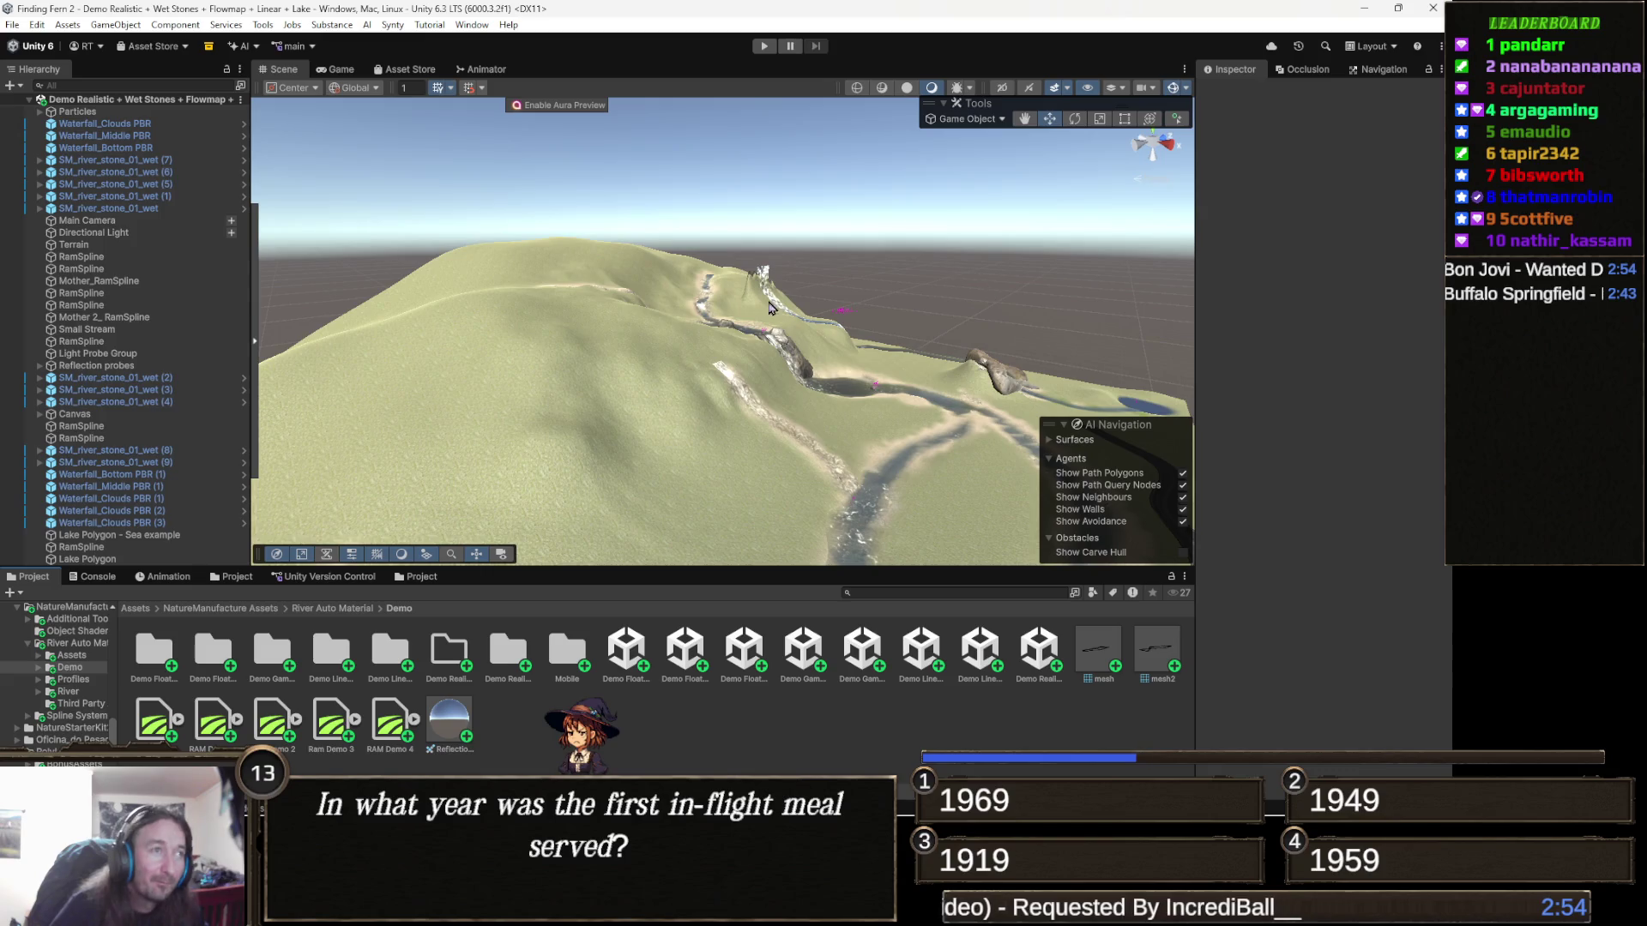
Step: Navigate the Project window from River Auto Material up to Assets, then into Scenes and Levels
left_click(342, 609)
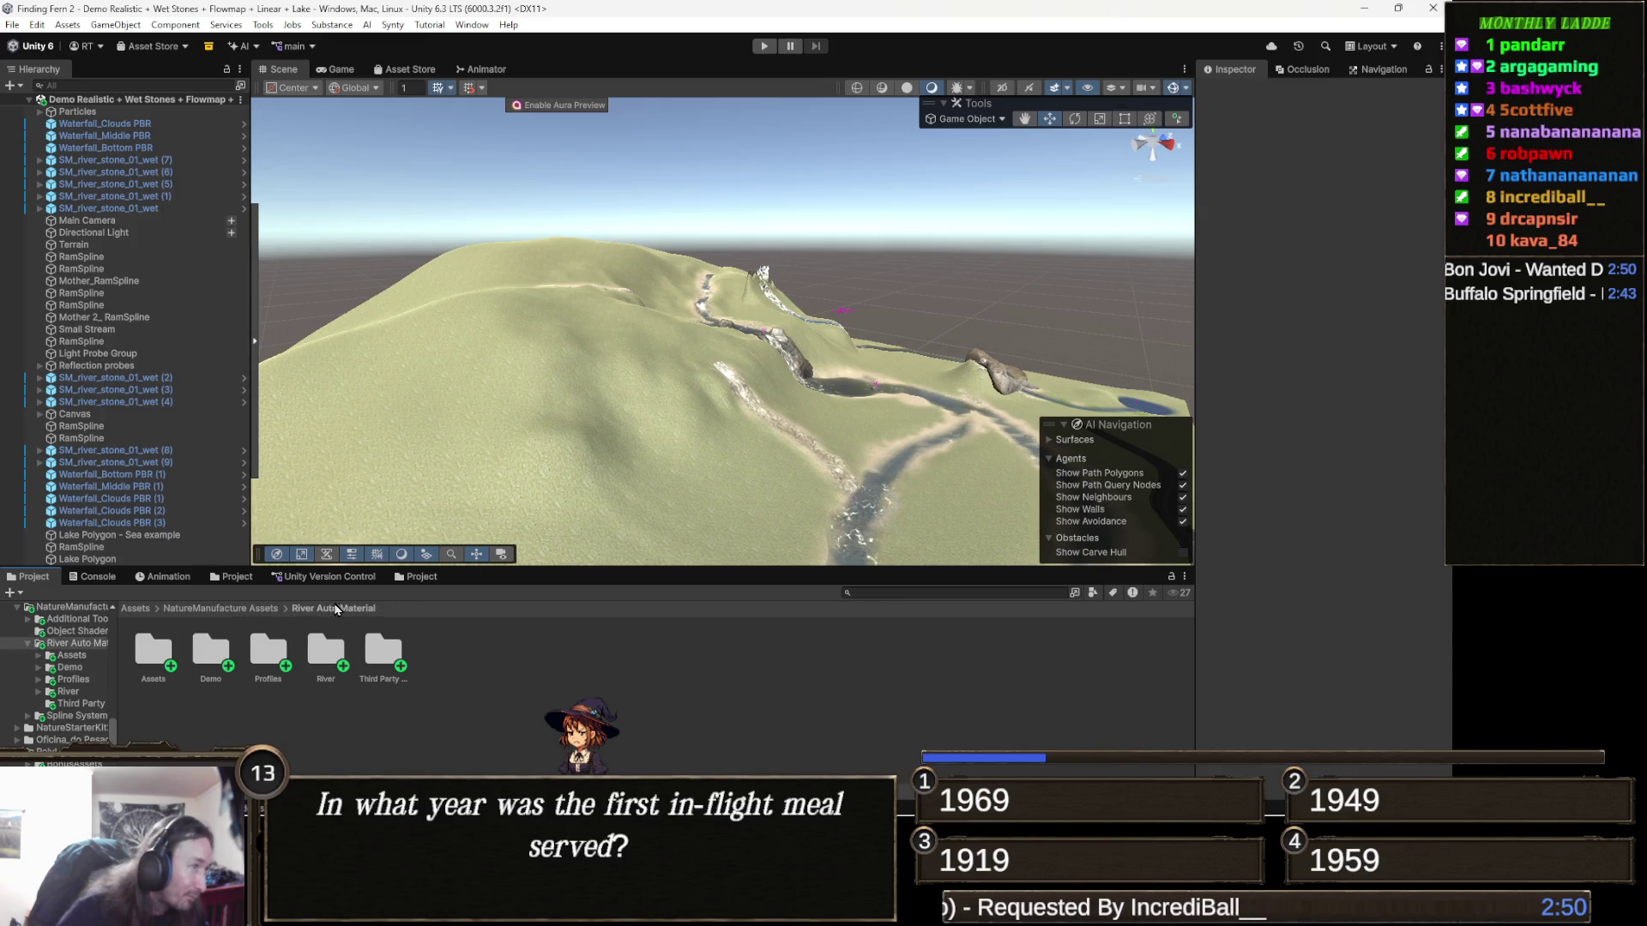
left_click(127, 610)
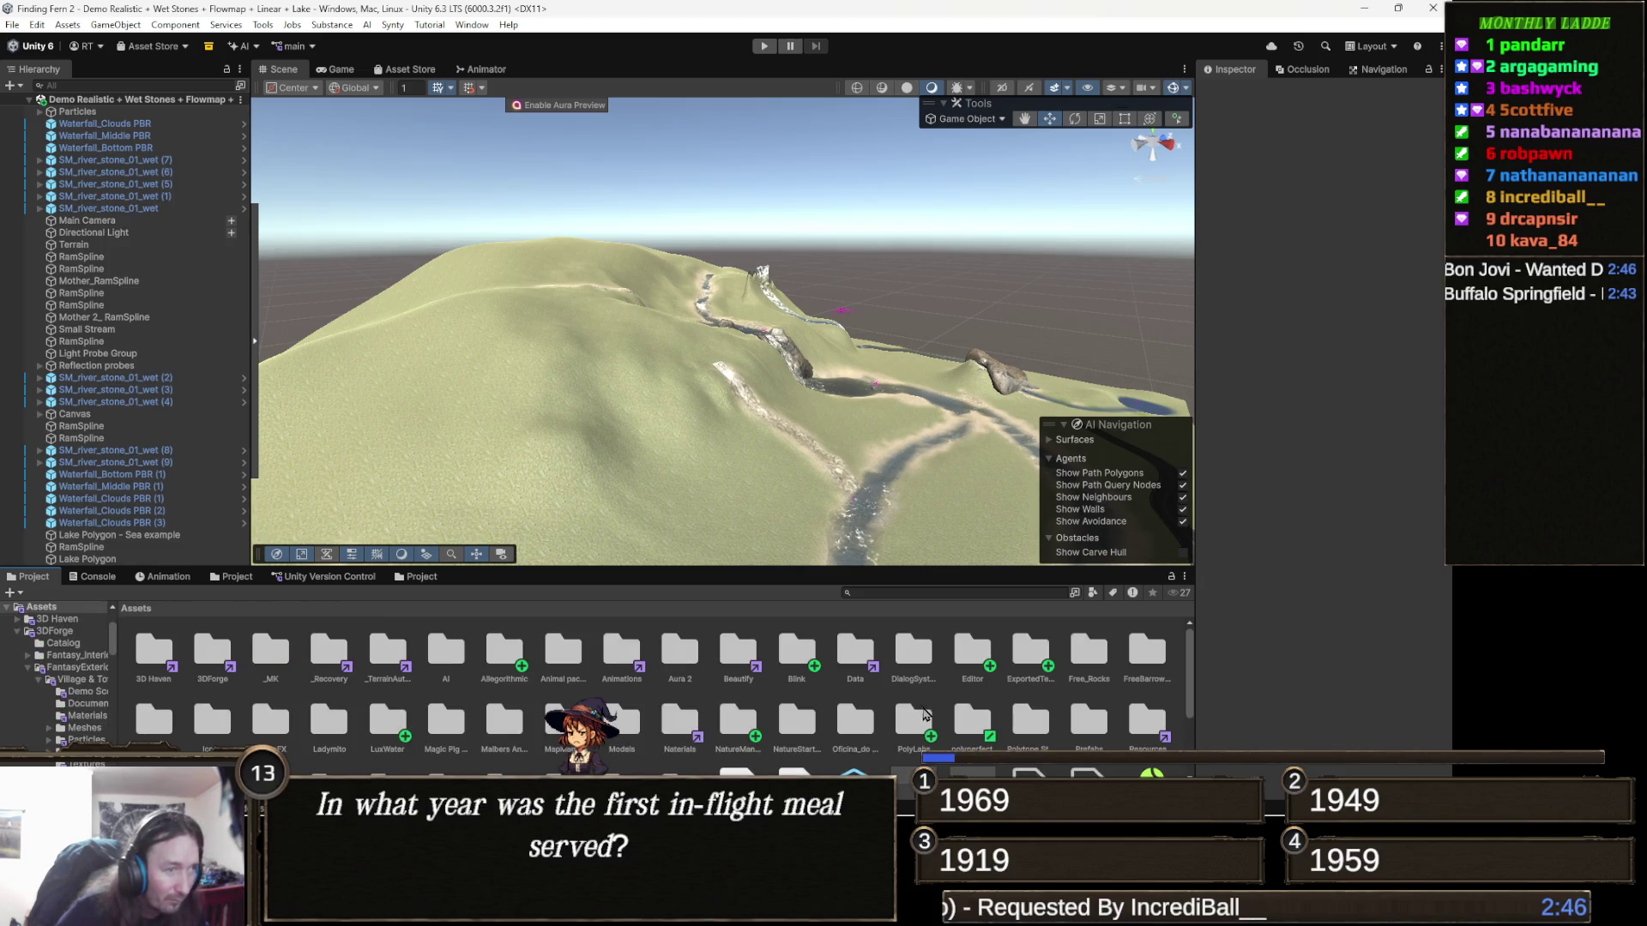
scroll(326, 693, "down", 2)
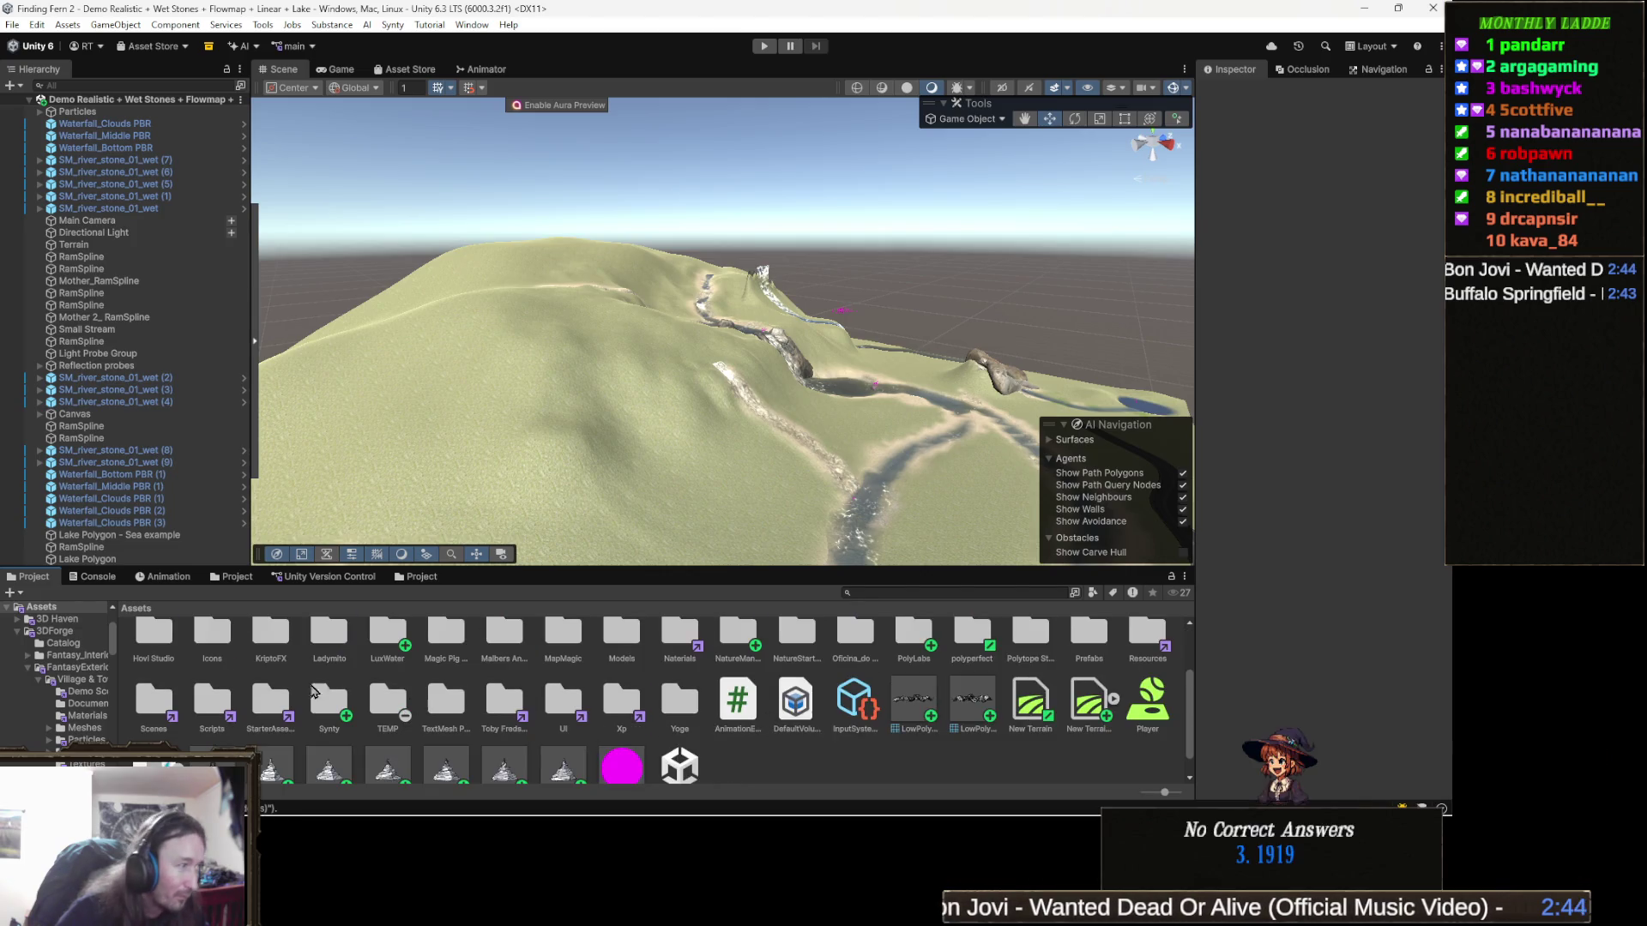
double_click(155, 705)
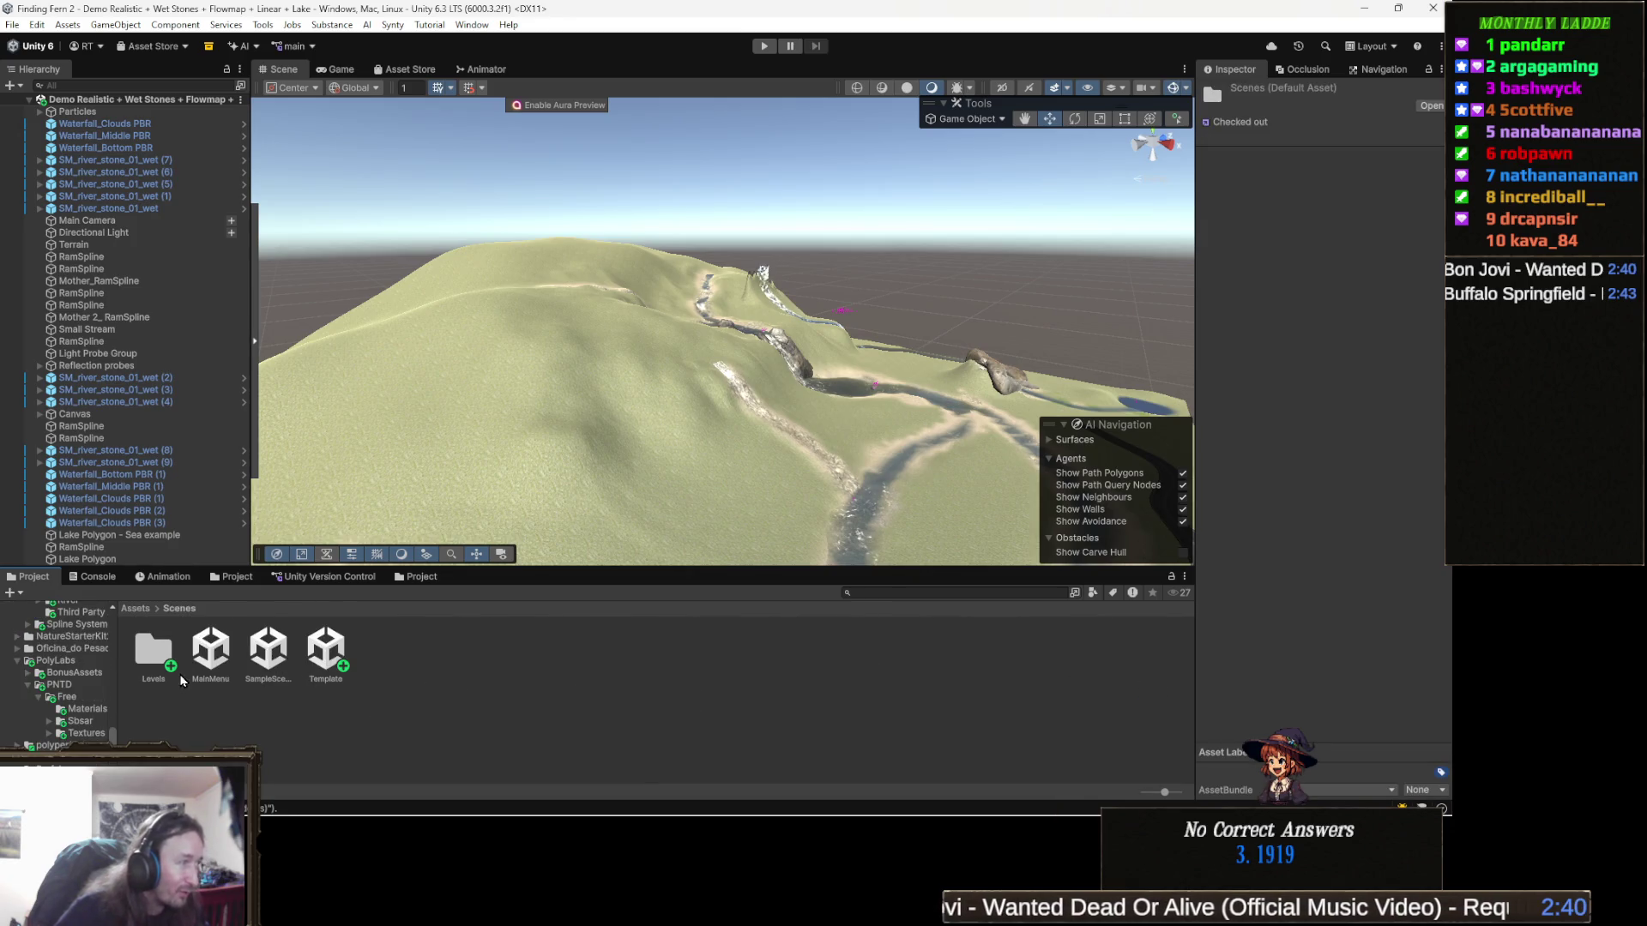
double_click(154, 650)
Step: Open the Level 1 Dark Forest scene and frame an overhead view of the forest and beach
left_click(161, 651)
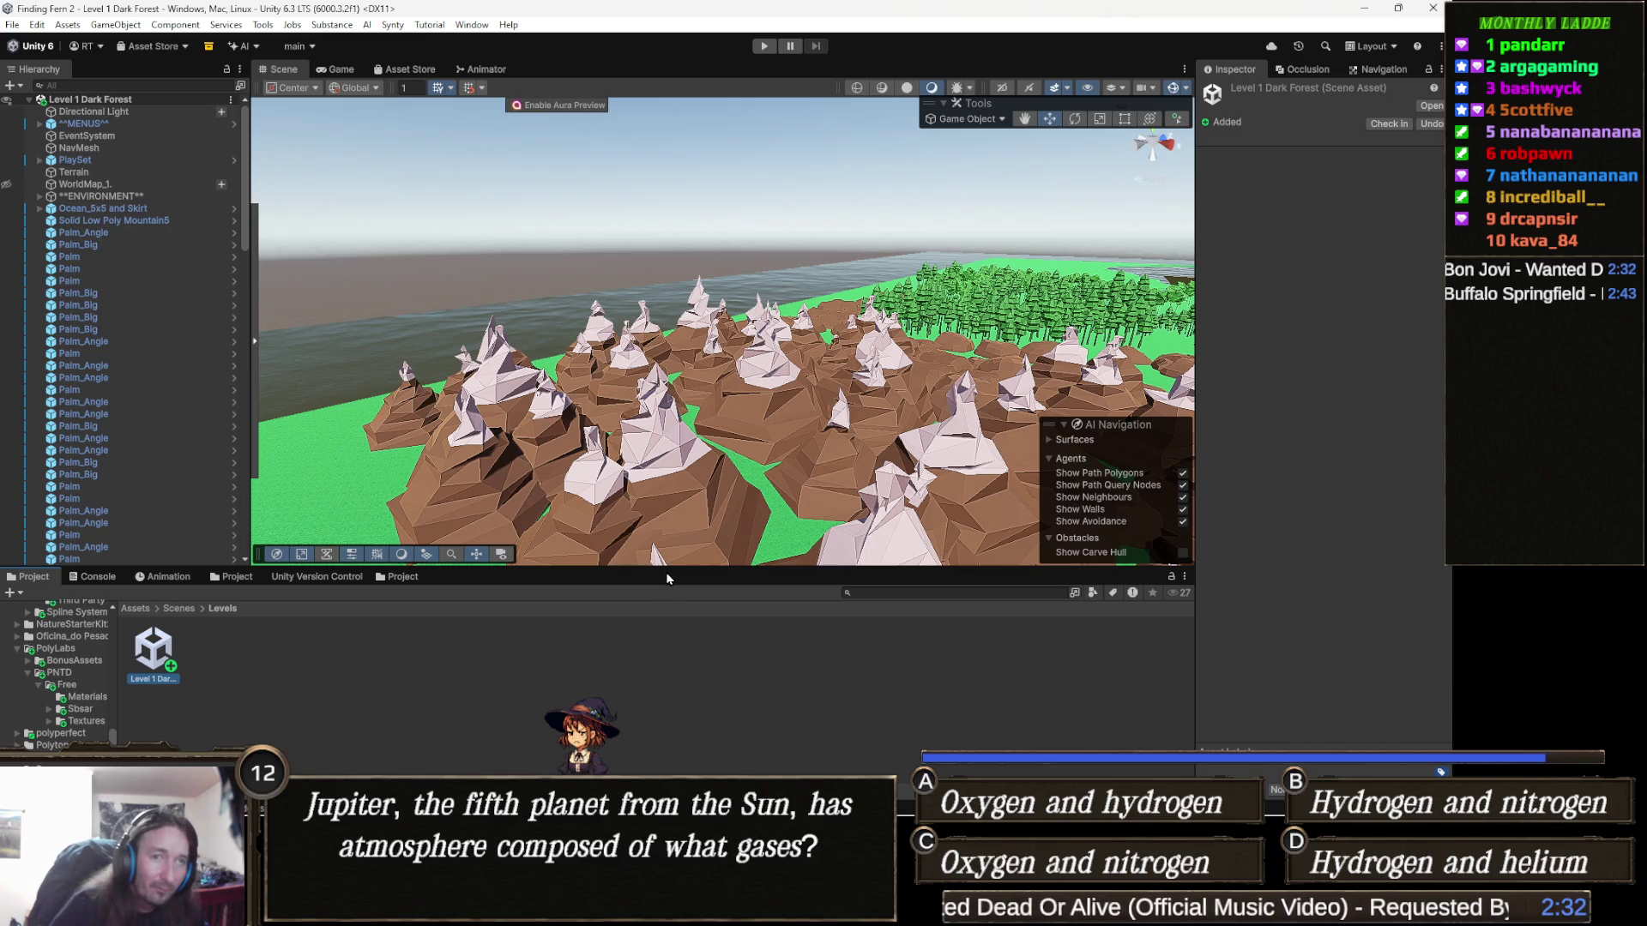
mouse_move(652, 515)
left_mouse_down()
mouse_move(734, 404)
mouse_move(725, 461)
mouse_move(827, 434)
mouse_move(797, 407)
mouse_move(696, 386)
mouse_move(753, 360)
mouse_move(738, 353)
mouse_move(806, 378)
mouse_move(682, 398)
mouse_move(678, 375)
left_mouse_up()
scroll(678, 375, "up", 5)
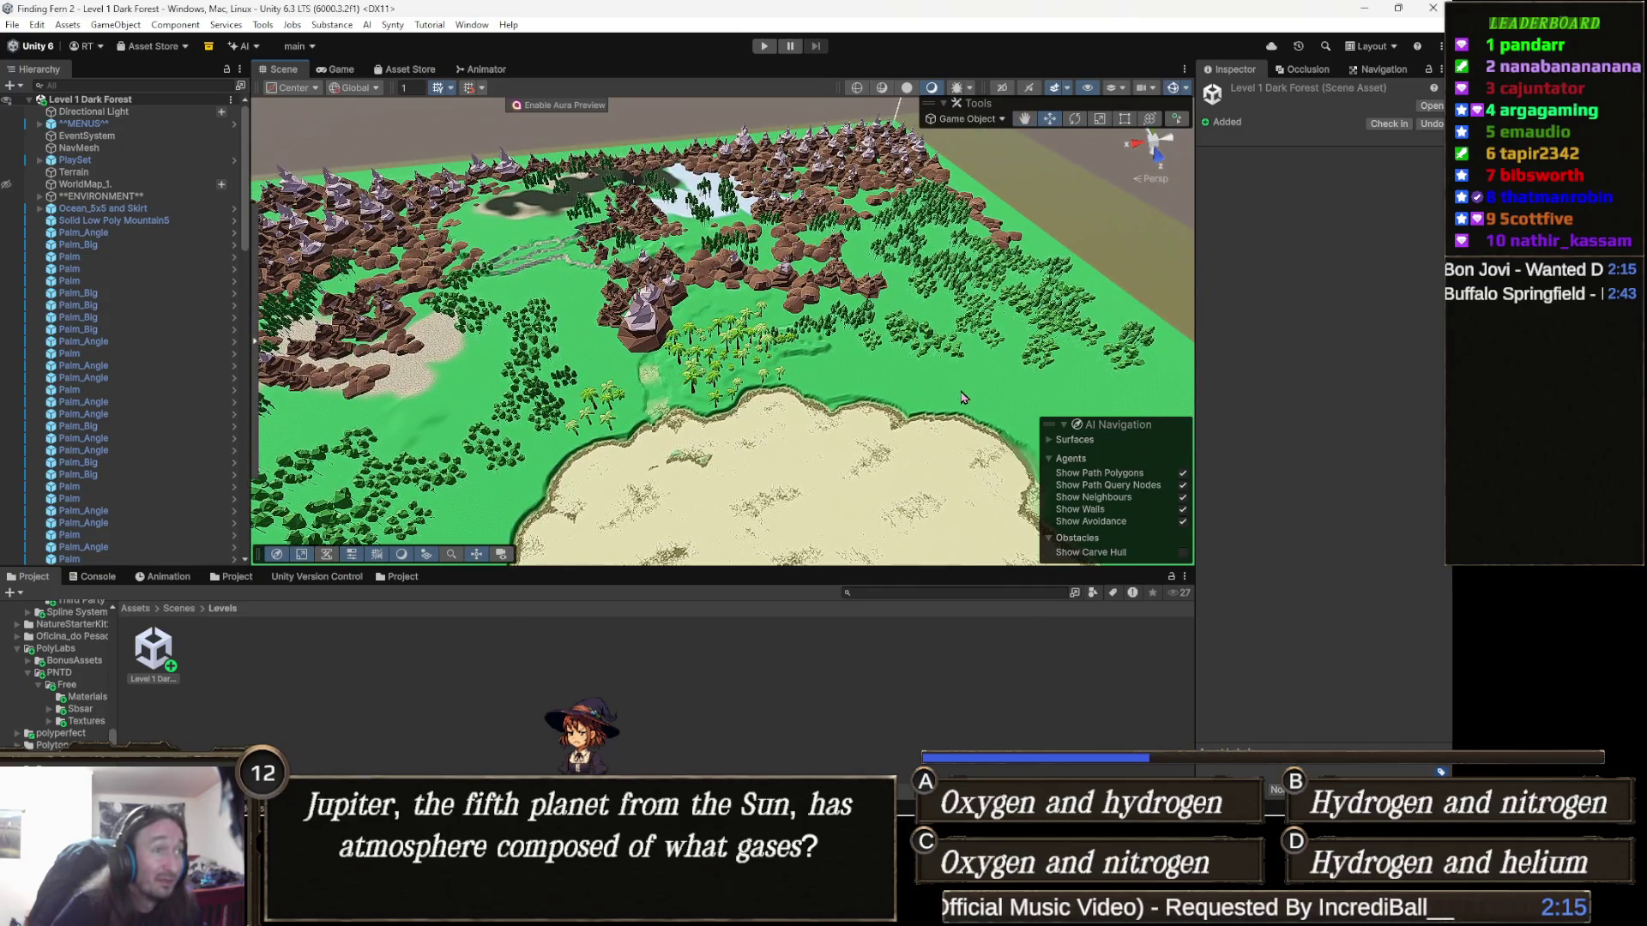
mouse_move(962, 396)
left_mouse_down()
mouse_move(763, 342)
mouse_move(766, 420)
mouse_move(846, 412)
mouse_move(1000, 371)
mouse_move(1099, 293)
mouse_move(767, 285)
mouse_move(746, 331)
mouse_move(669, 336)
mouse_move(783, 317)
mouse_move(750, 346)
mouse_move(757, 332)
mouse_move(953, 489)
mouse_move(674, 365)
left_mouse_up()
scroll(766, 420, "up", 6)
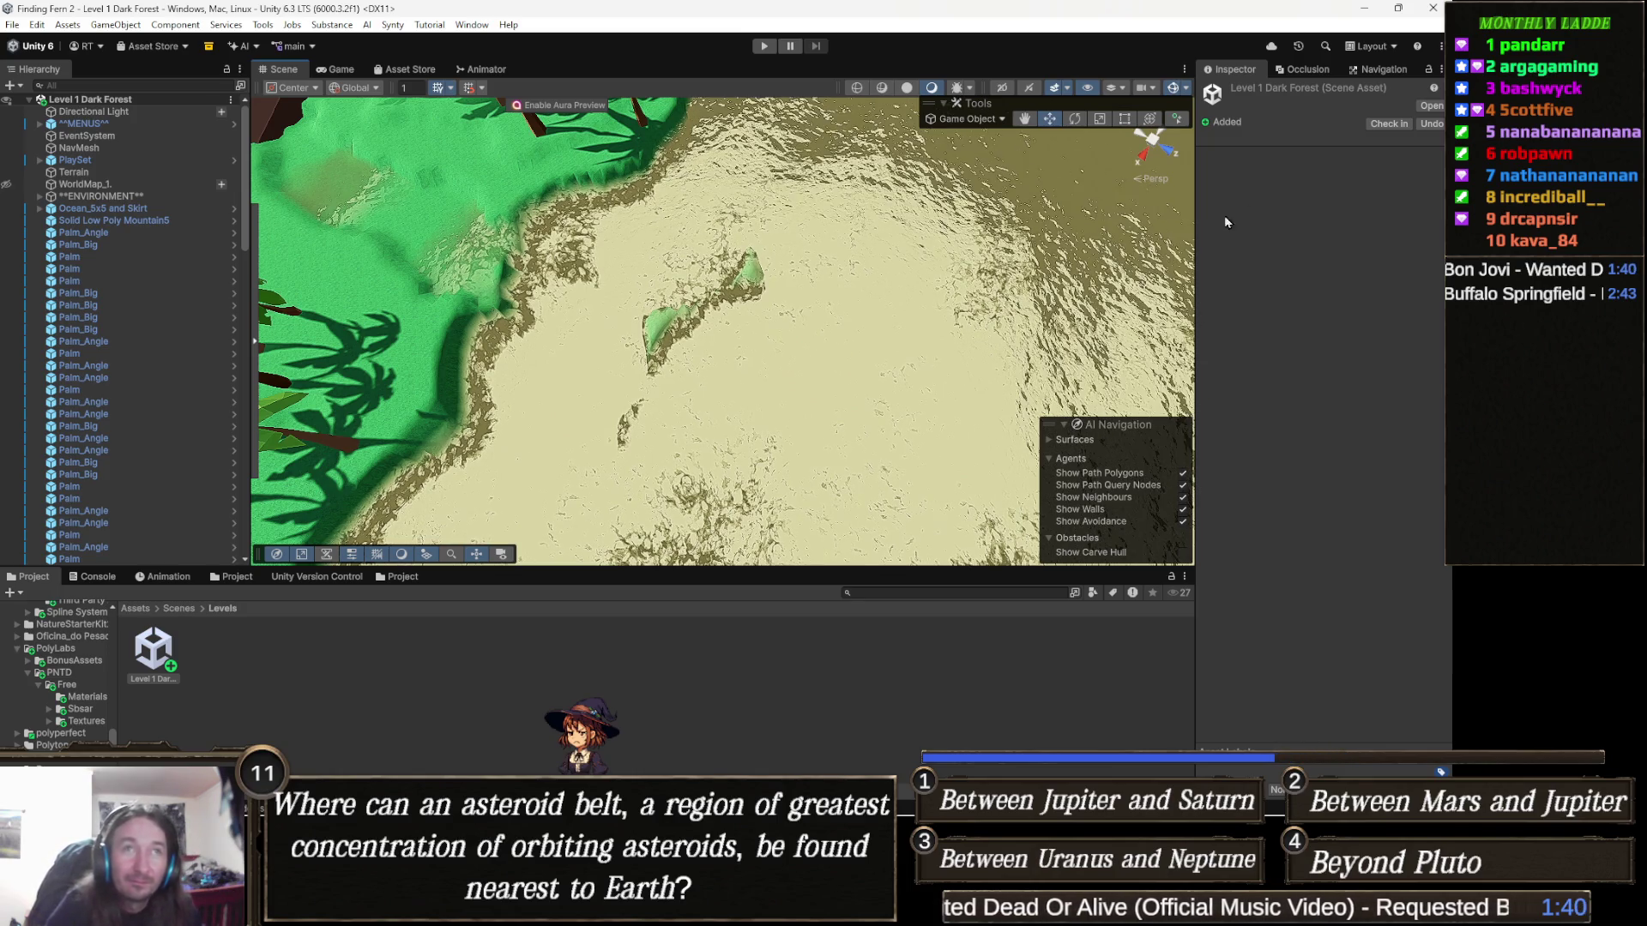
Step: Glance at the Occlusion tab, return to the Inspector, and select the terrain near the beach
left_click(1311, 72)
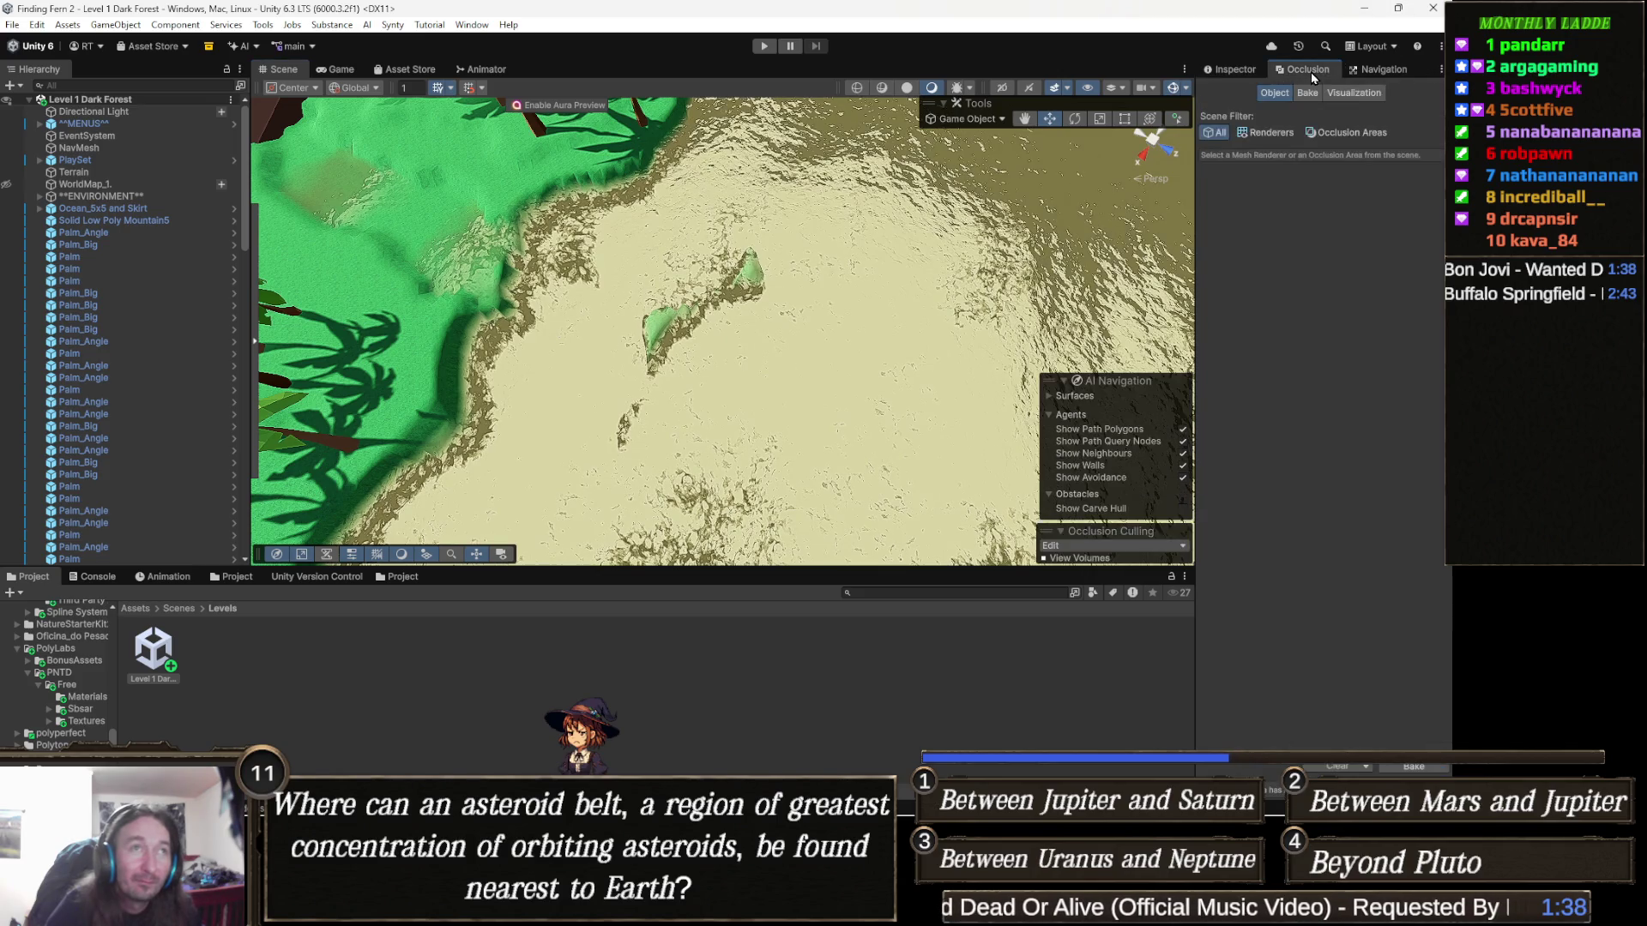
left_click(1233, 69)
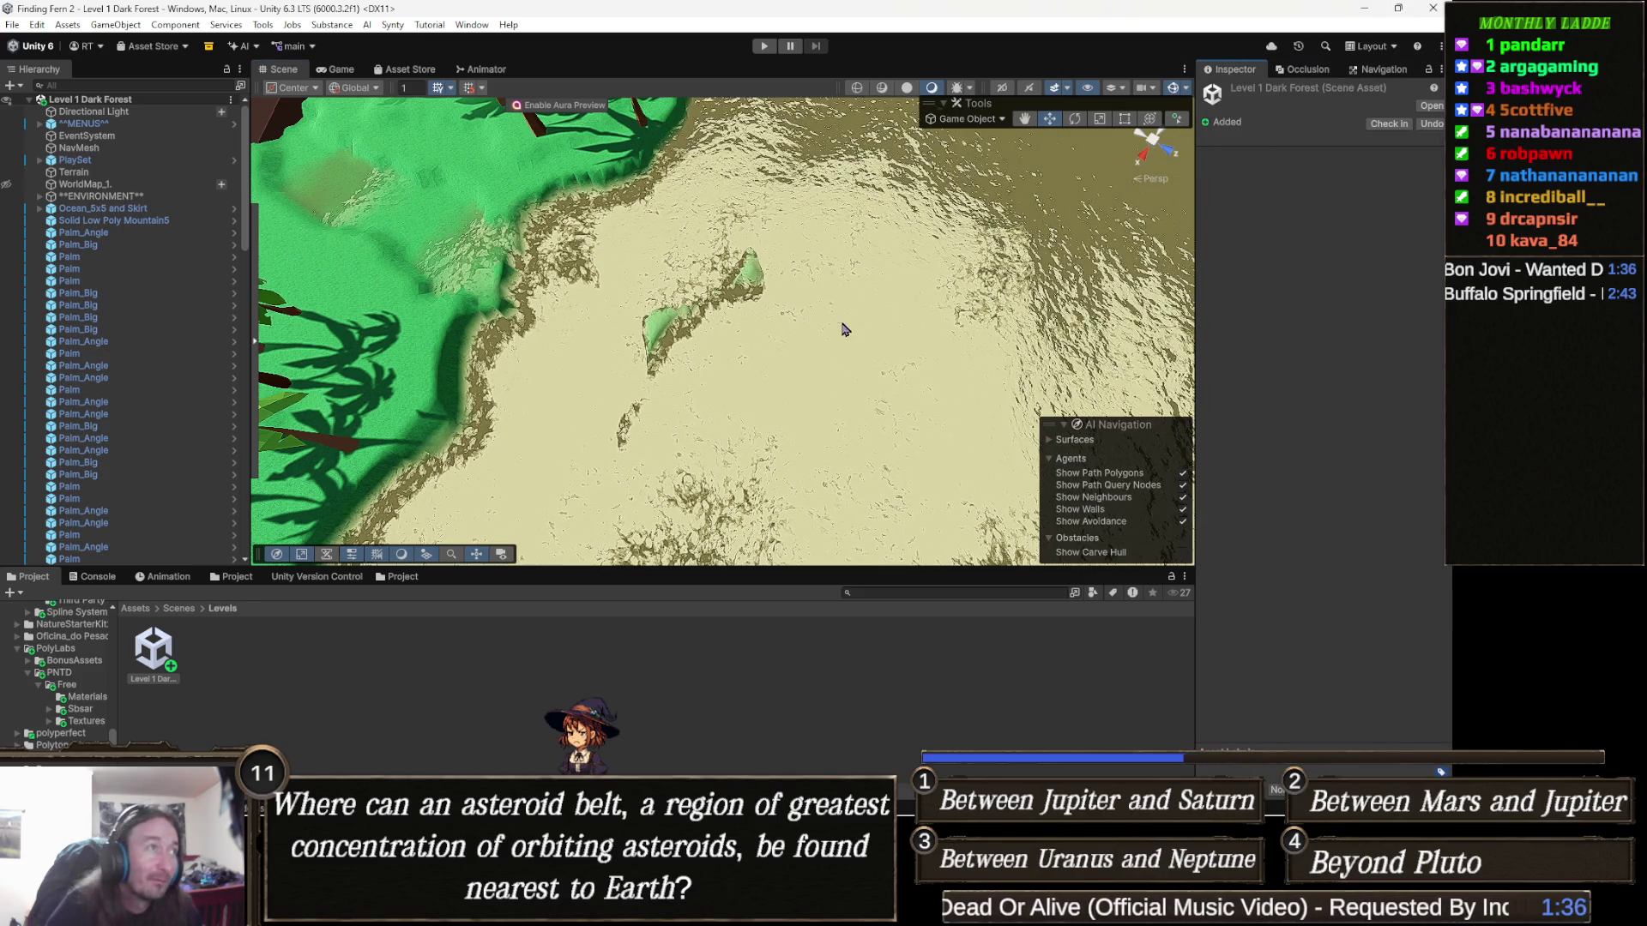
scroll(685, 250, "up", 3)
left_click(672, 253)
scroll(686, 274, "up", 3)
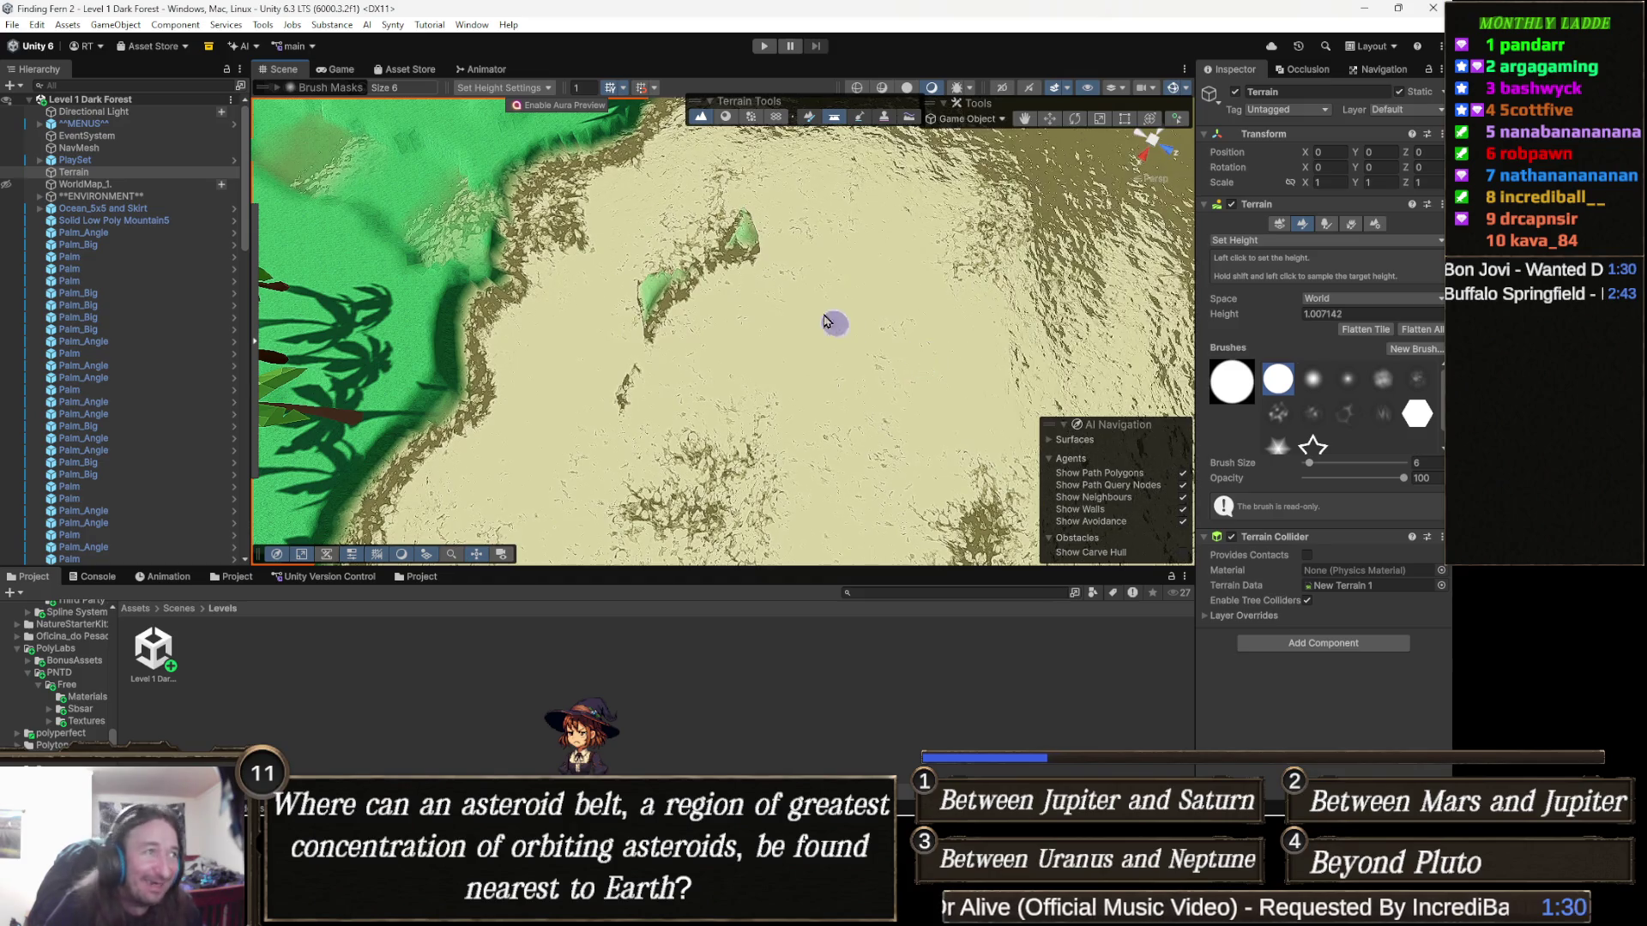
Step: Sample the beach height 1.007142 and paint the bumpy sand flat to it
left_click(720, 266, "shift")
mouse_move(721, 266)
left_mouse_down()
mouse_move(754, 250)
mouse_move(650, 276)
mouse_move(661, 348)
left_mouse_up()
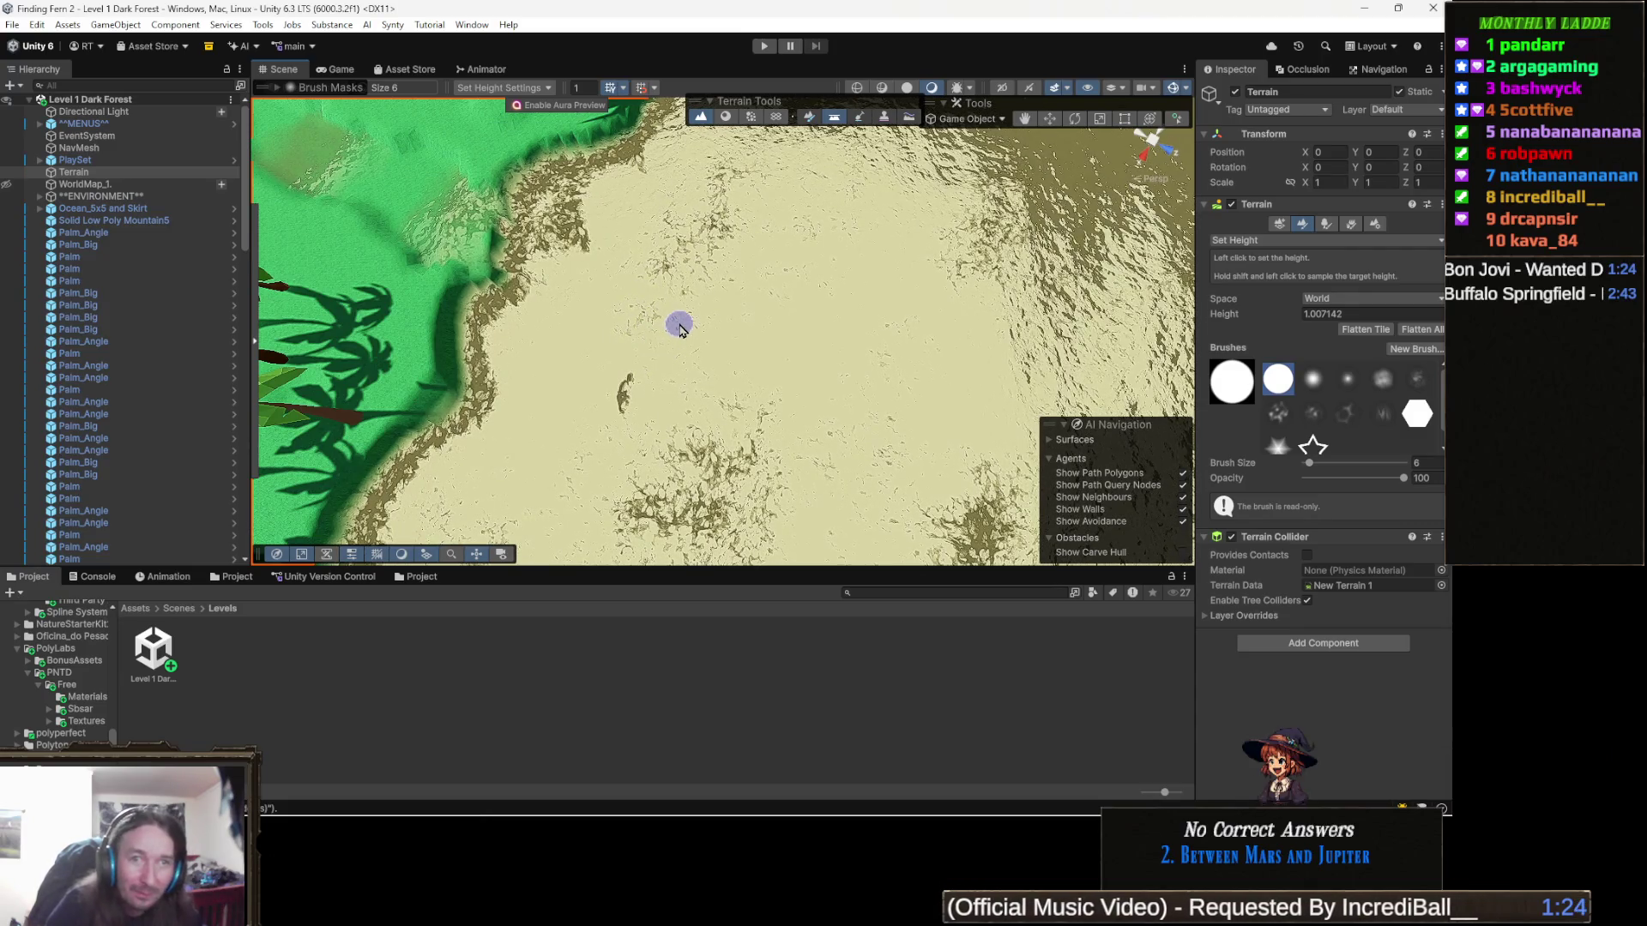
mouse_move(817, 313)
left_mouse_down()
mouse_move(796, 261)
mouse_move(868, 286)
mouse_move(643, 392)
left_mouse_up()
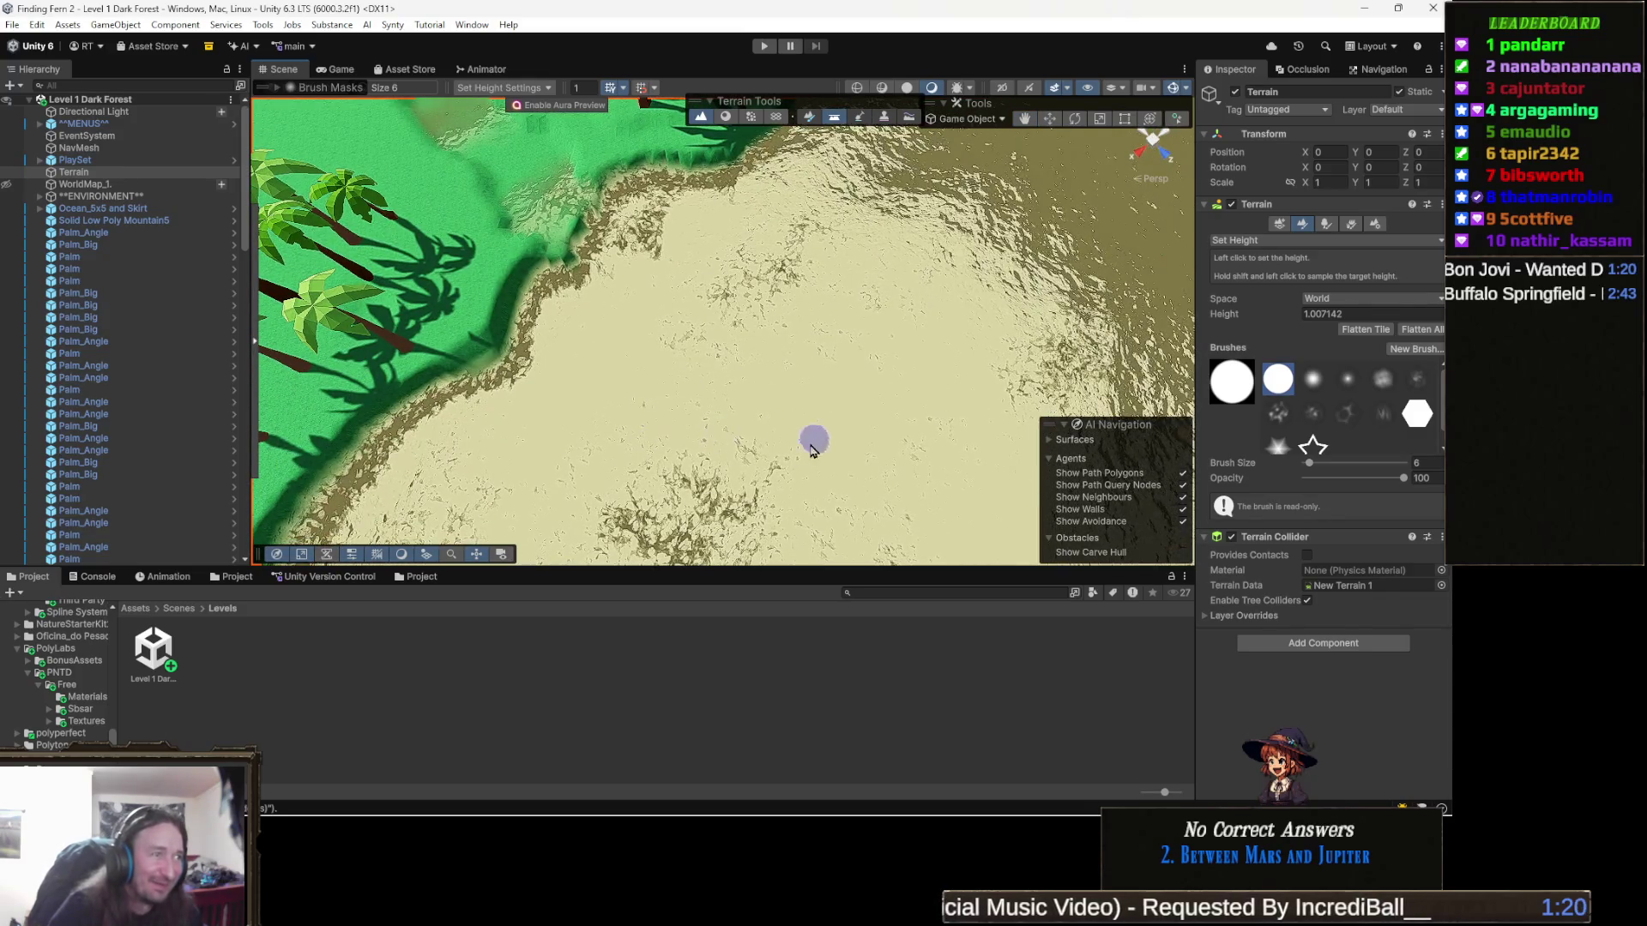
Step: Orbit to view the shore and mountains, then switch to the Move tool and deselect the terrain
scroll(764, 455, "down", 2)
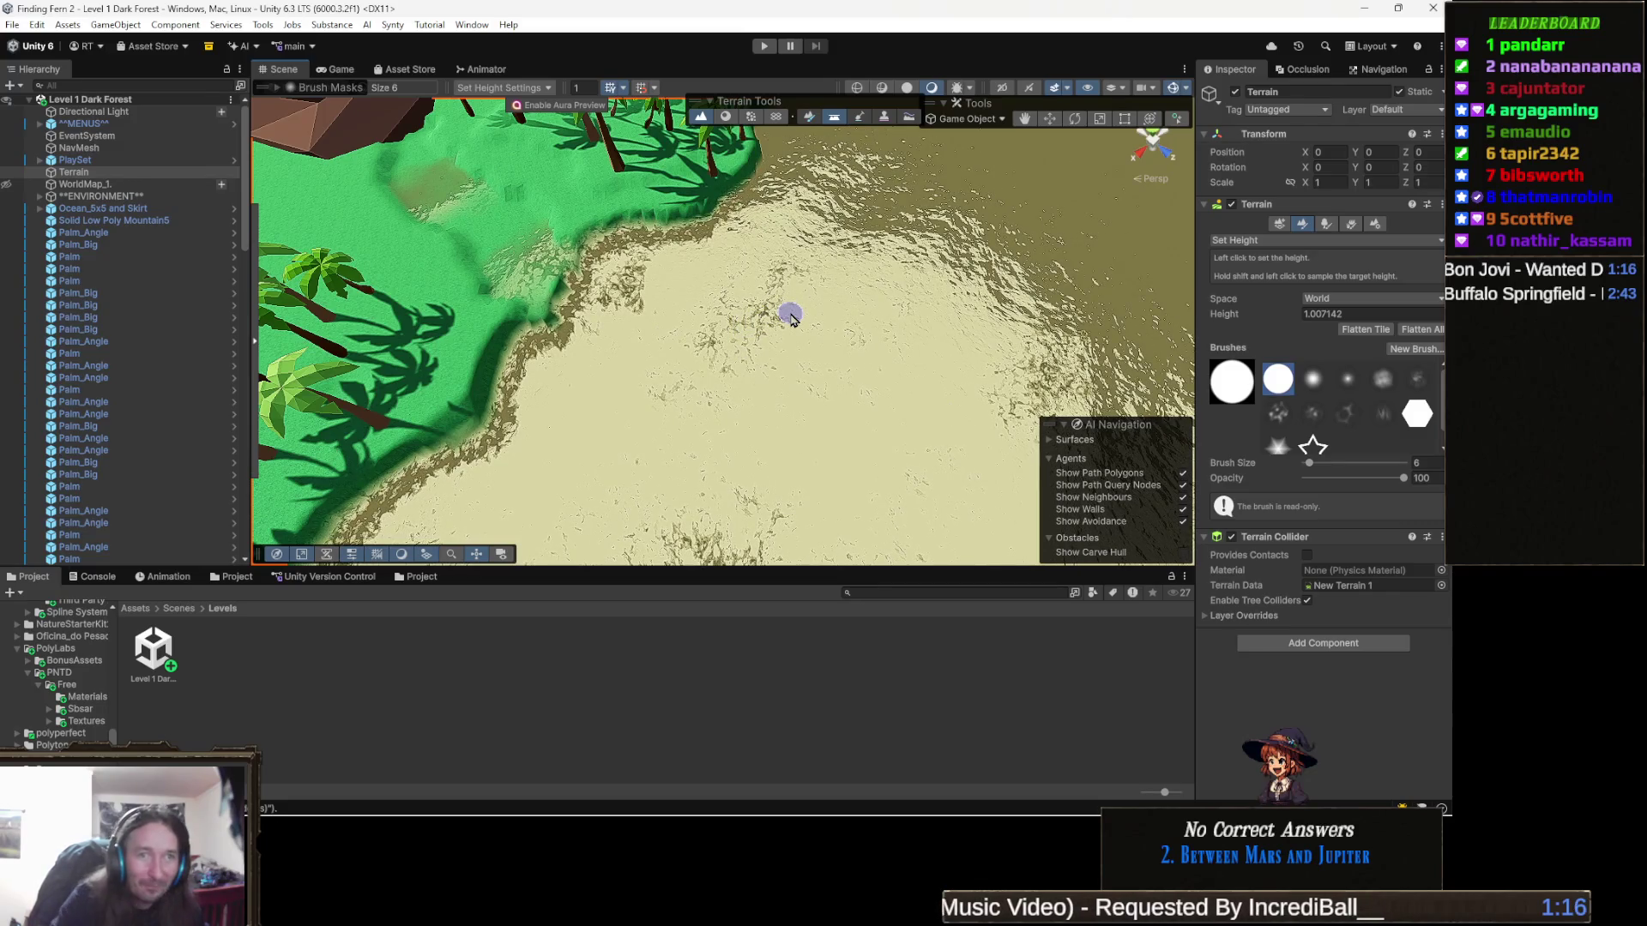
scroll(790, 318, "down", 3)
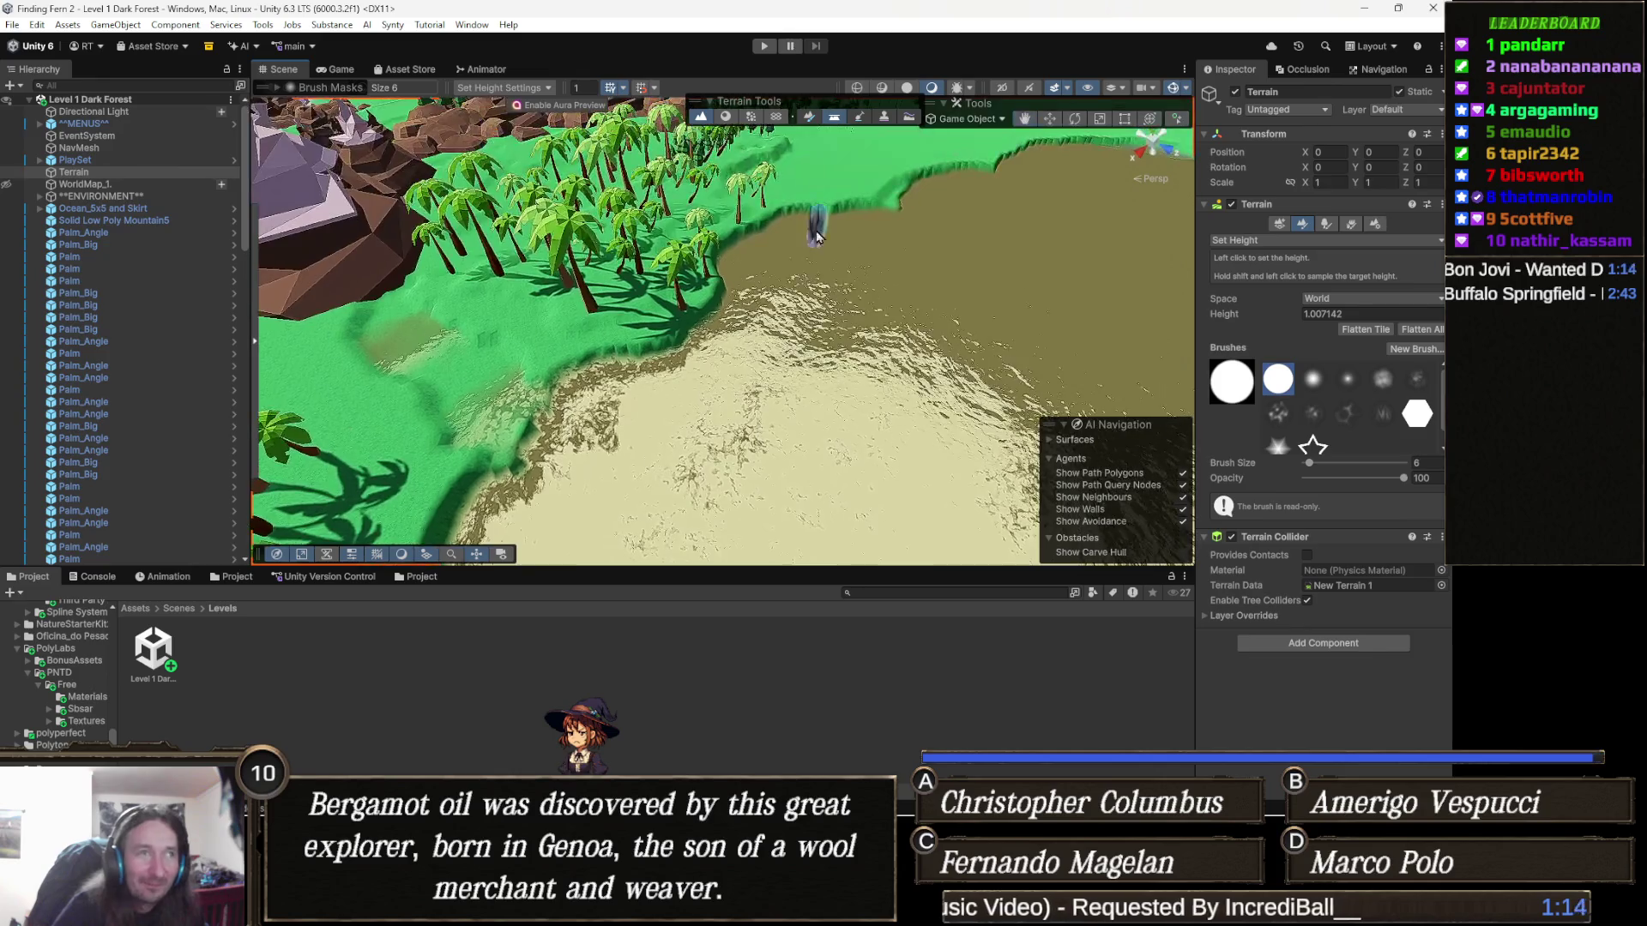
mouse_move(790, 317)
left_mouse_down()
mouse_move(671, 308)
mouse_move(662, 332)
left_mouse_up()
key("w")
left_click(551, 698)
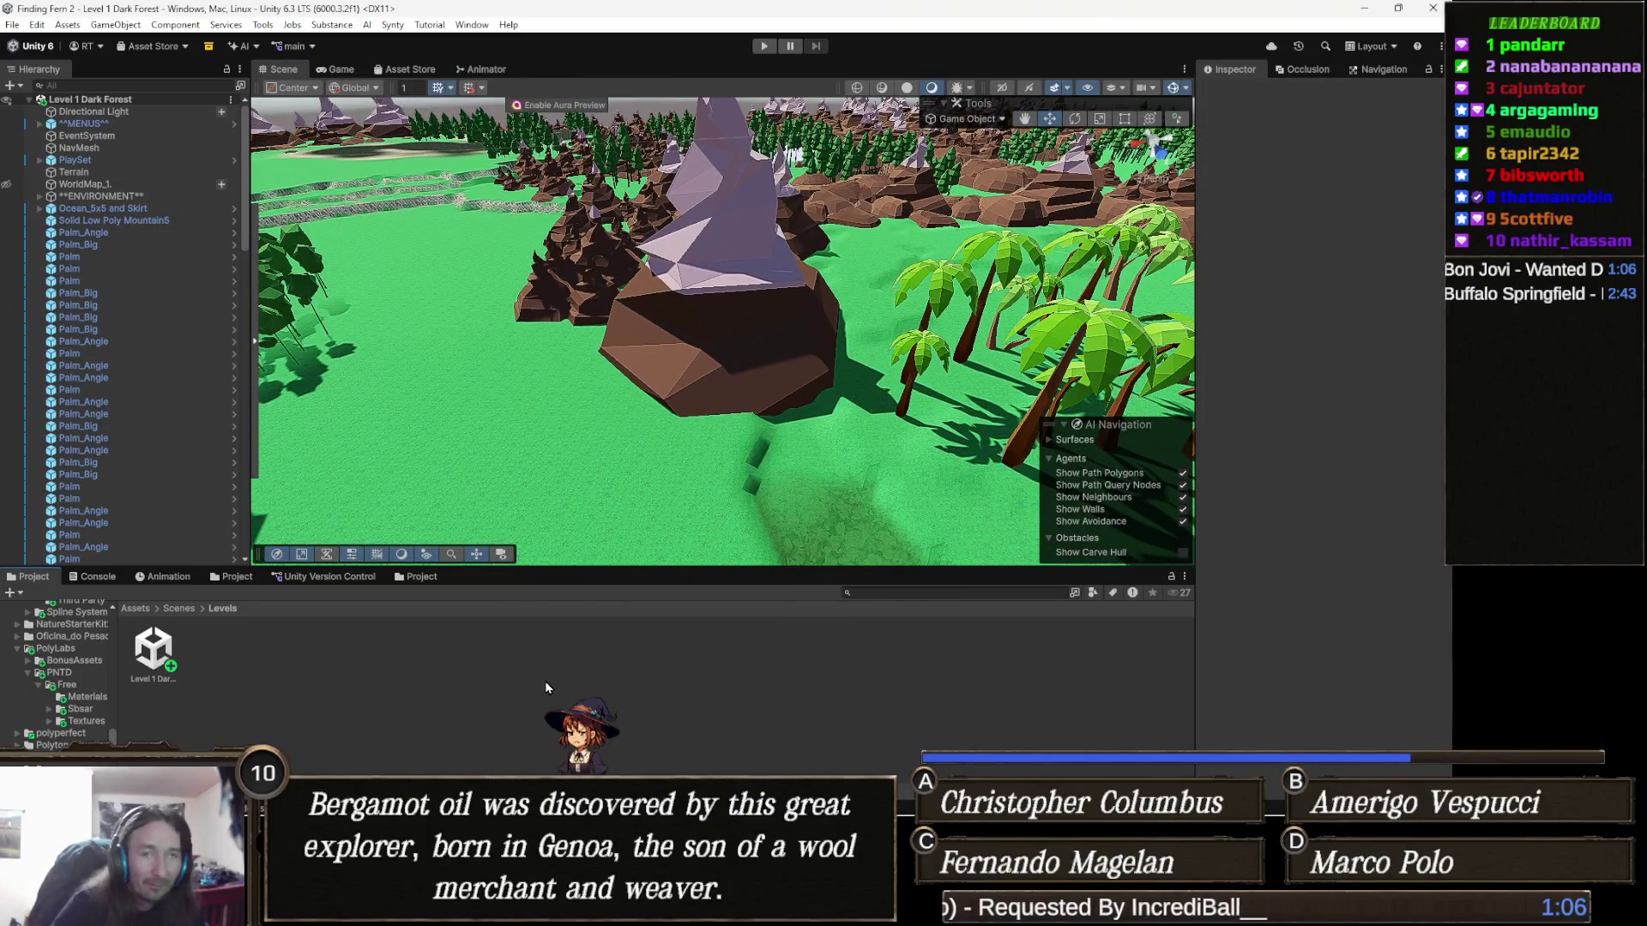
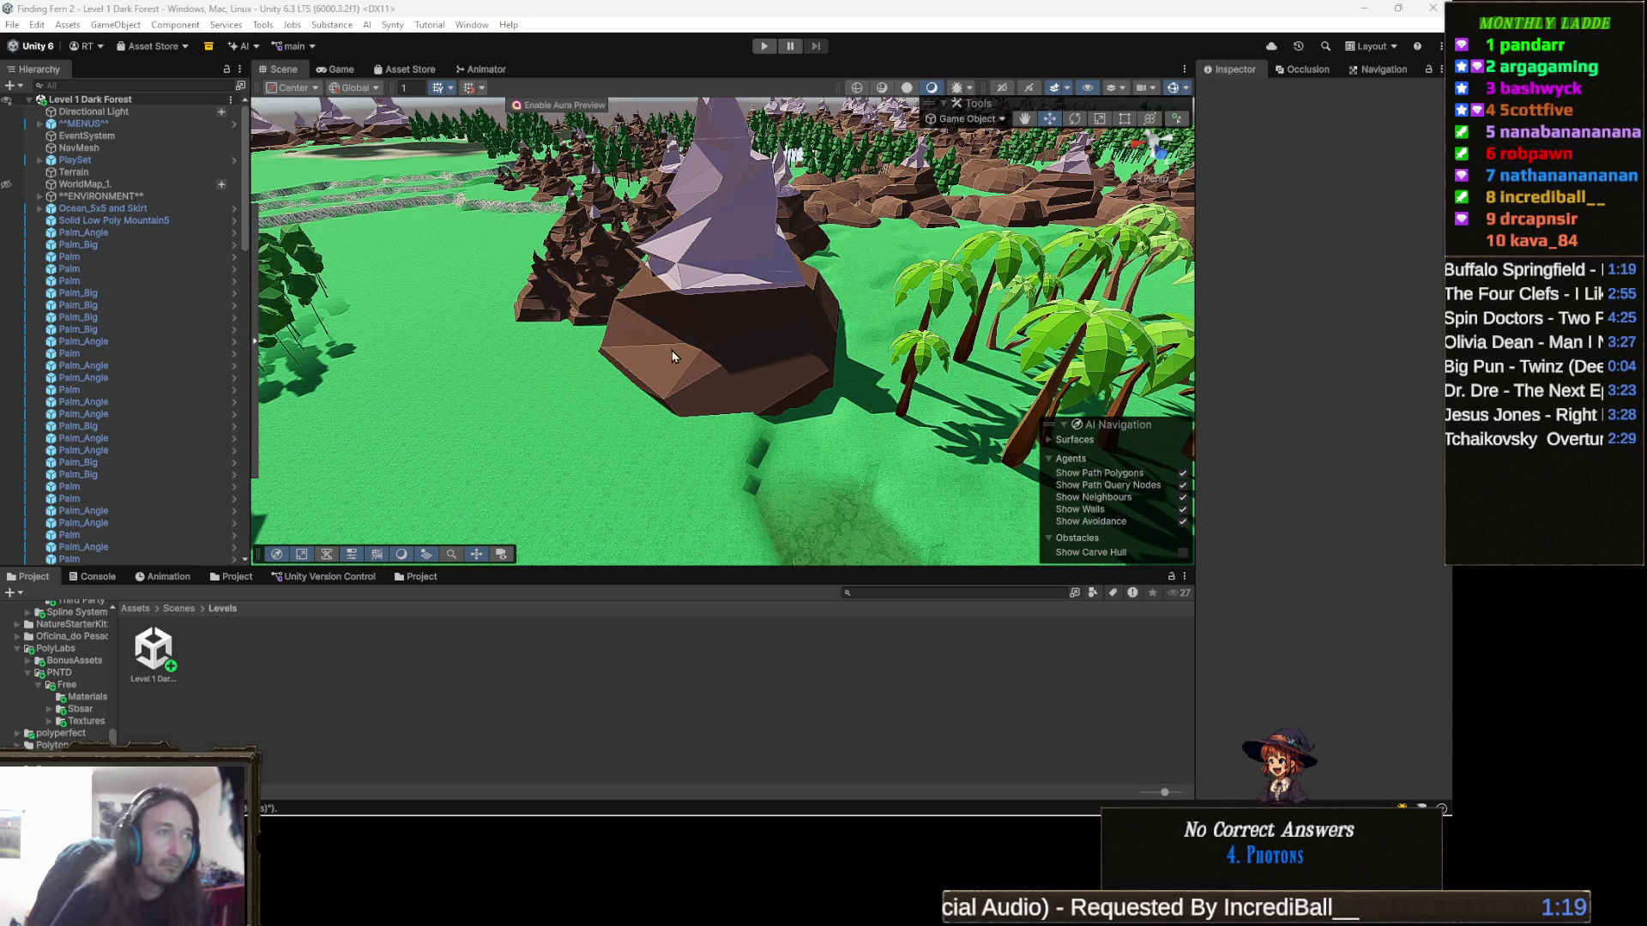
Step: Zoom the Scene view in toward the large brown rock among the palm trees
scroll(731, 336, "up", 4)
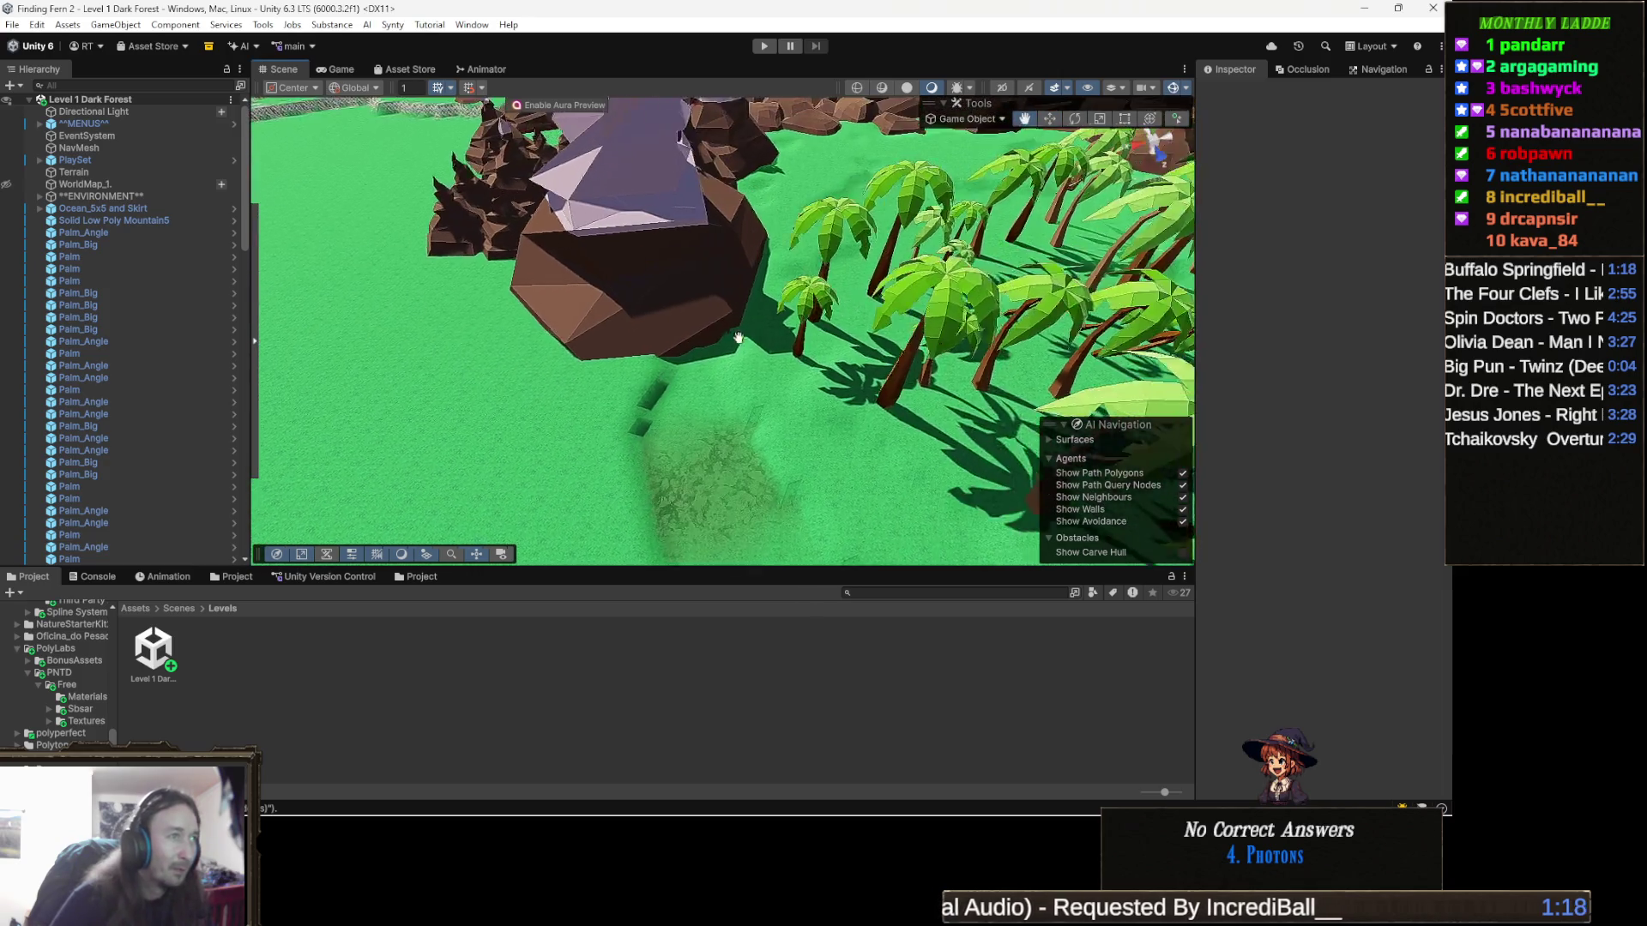
scroll(738, 338, "up", 3)
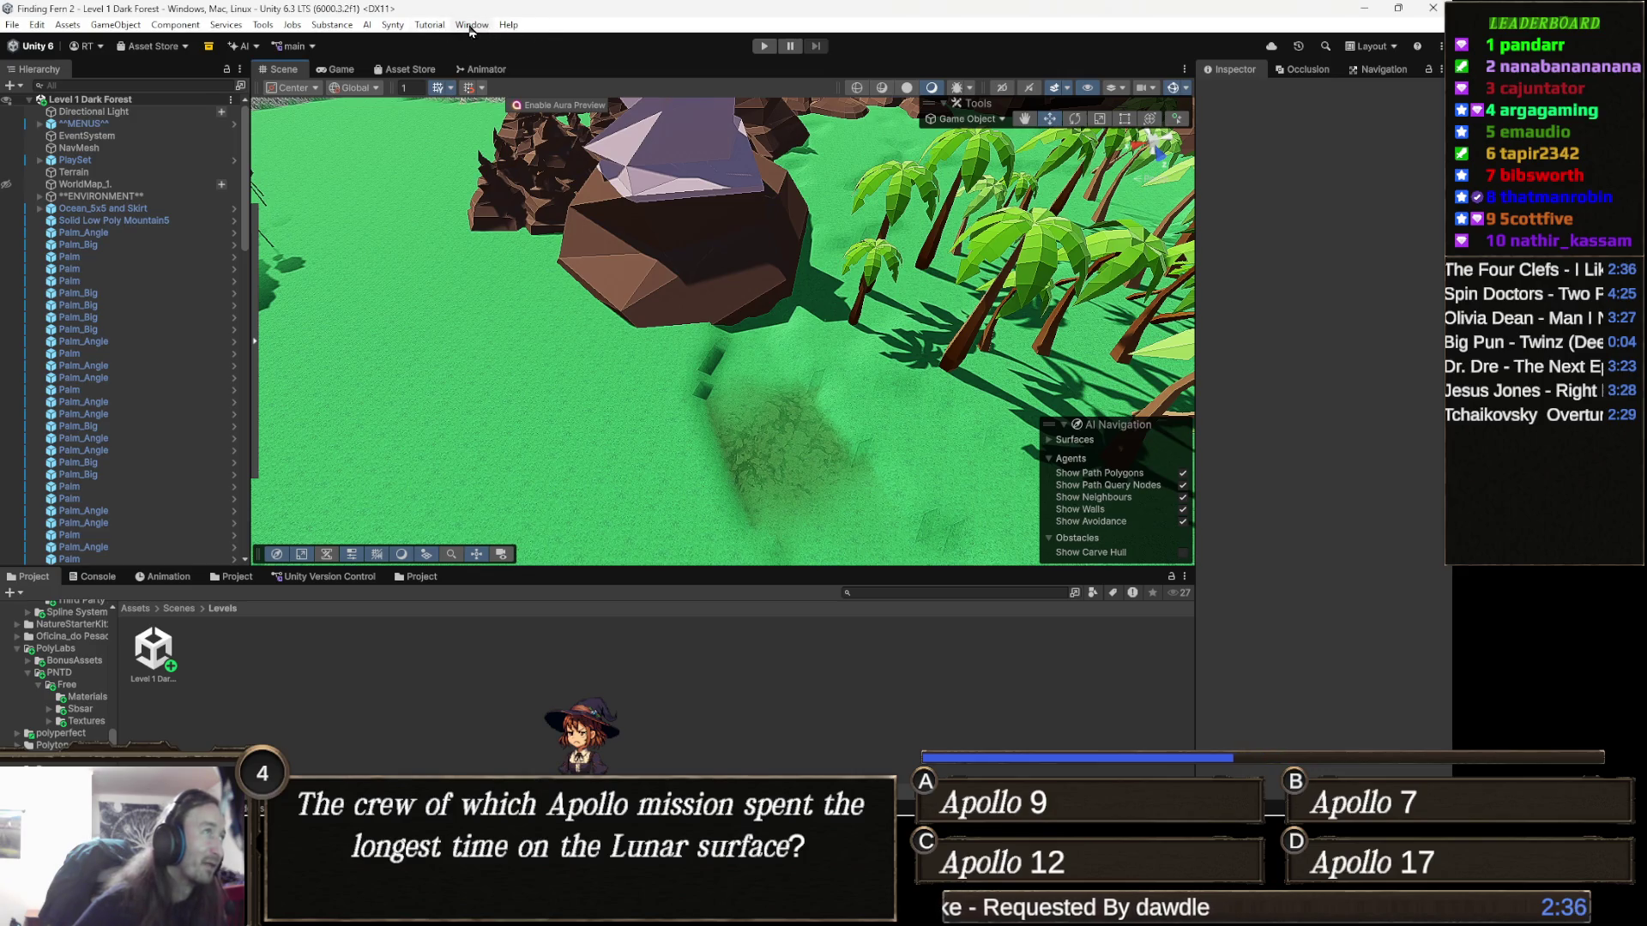
left_click(471, 28)
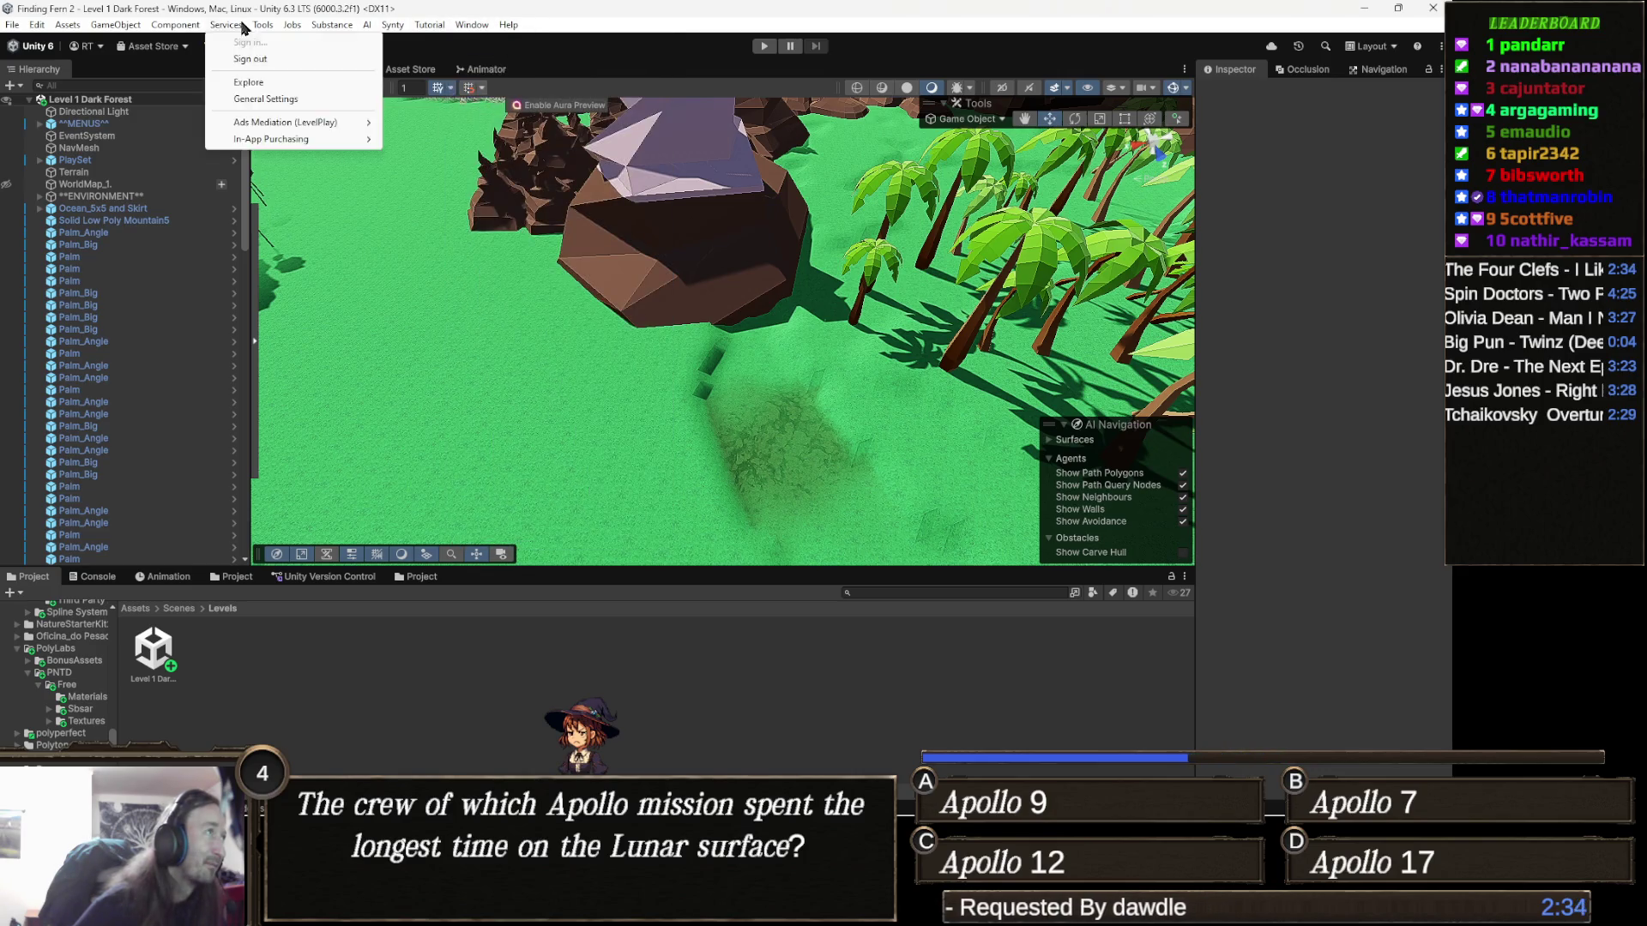
mouse_move(268, 30)
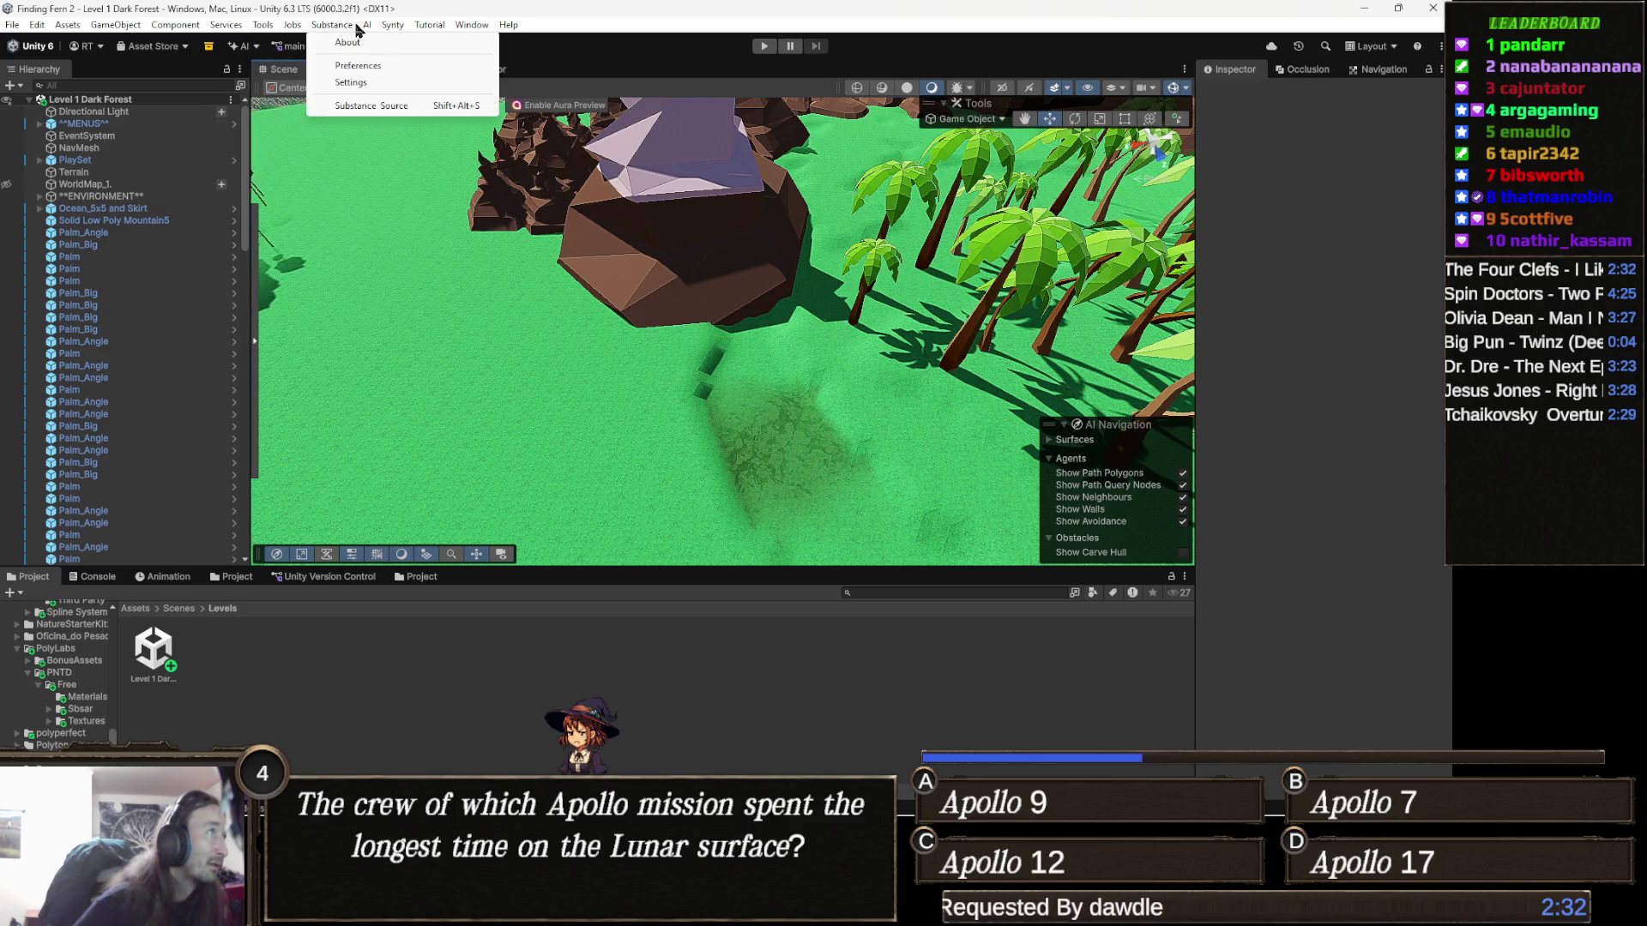
mouse_move(451, 27)
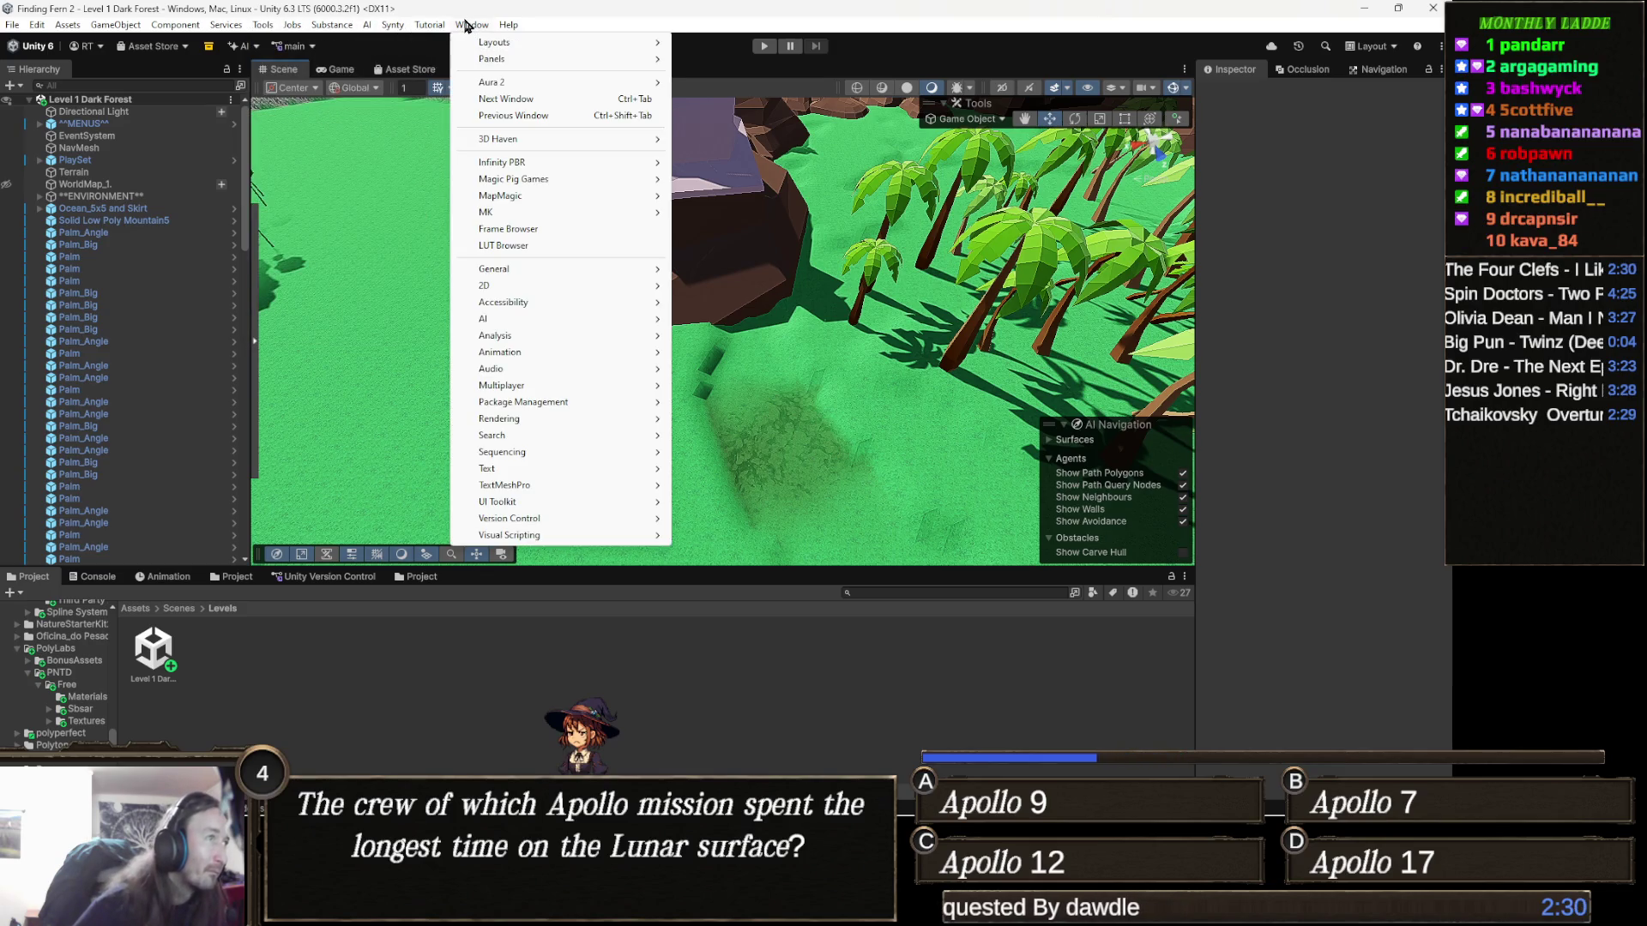
mouse_move(509, 86)
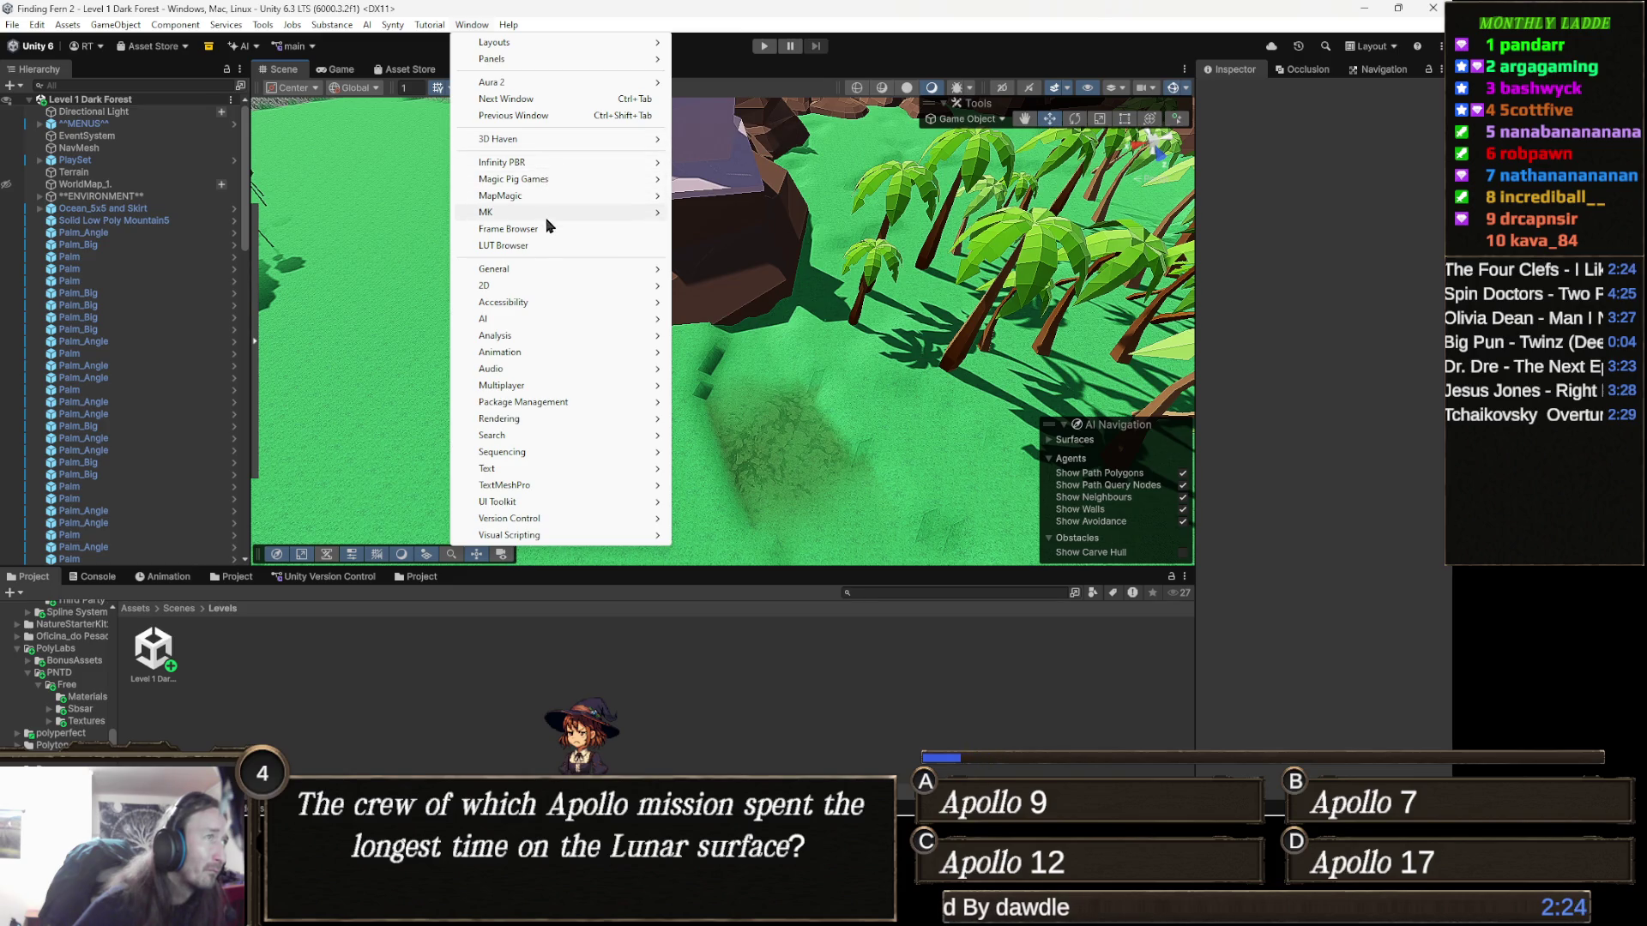
mouse_move(558, 335)
mouse_move(549, 458)
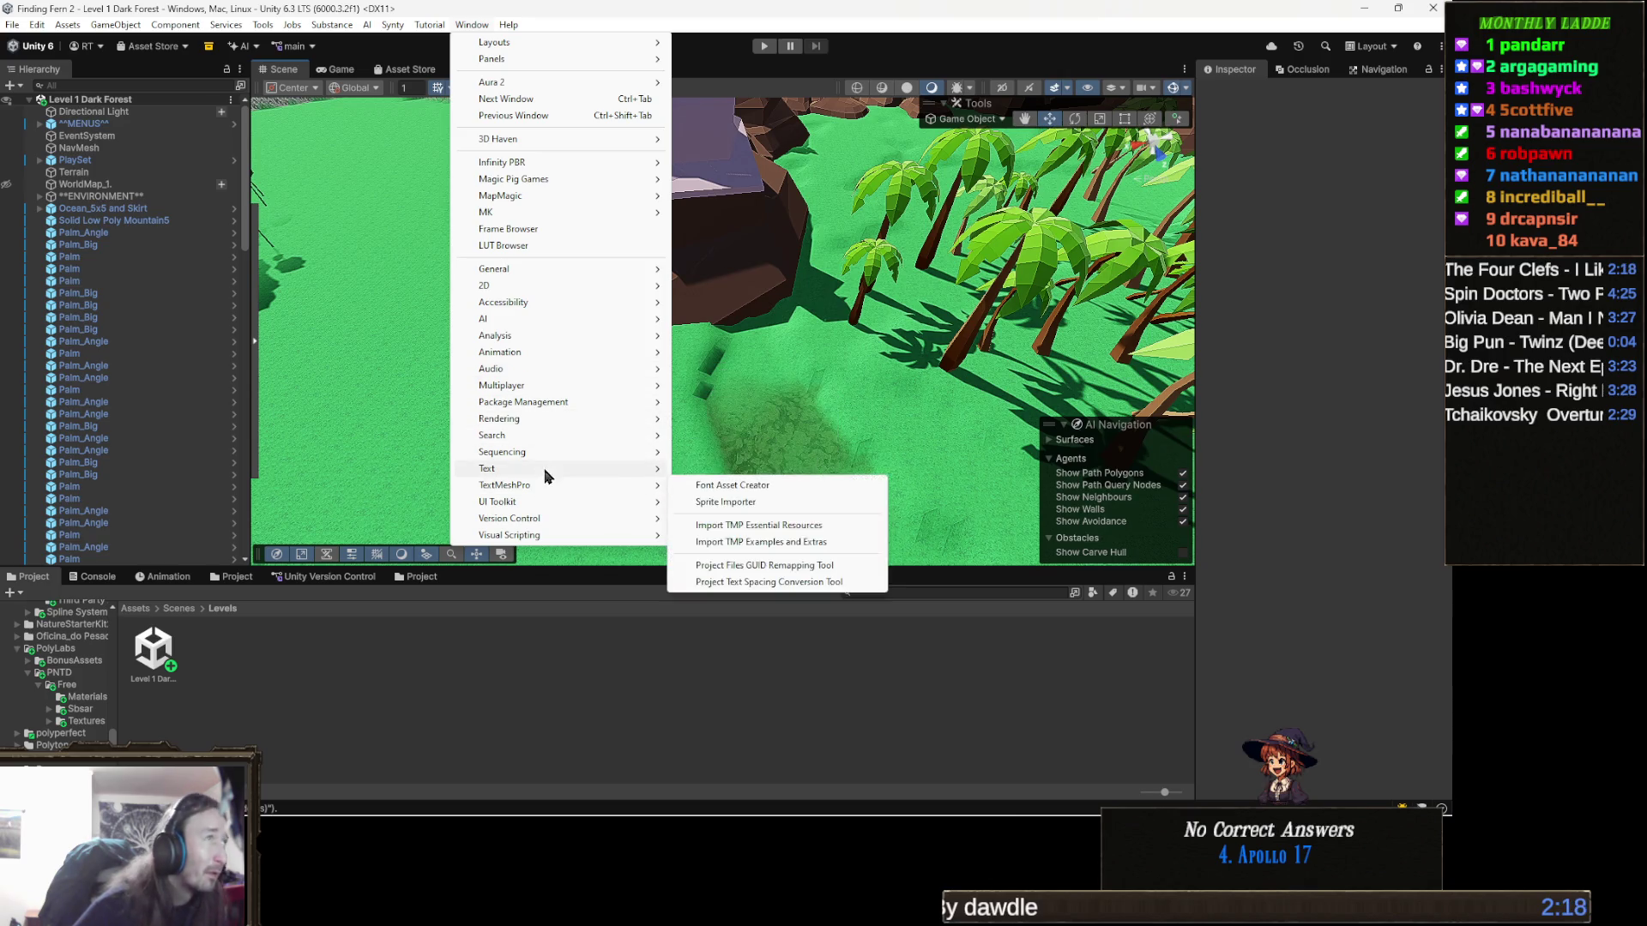
mouse_move(518, 137)
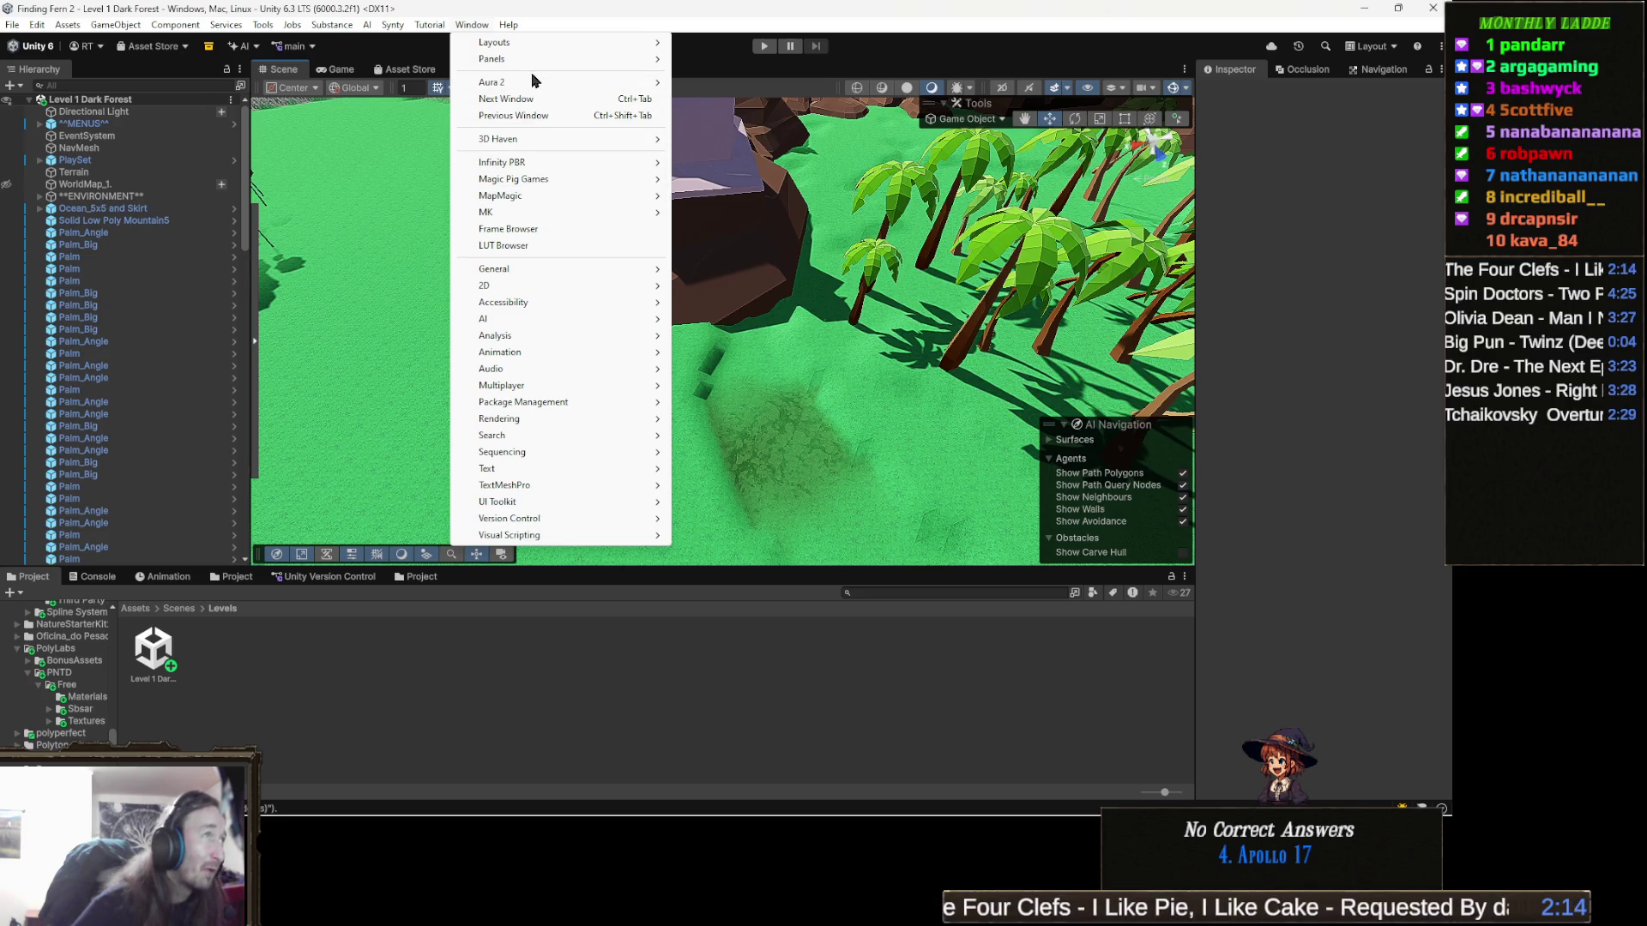
mouse_move(377, 30)
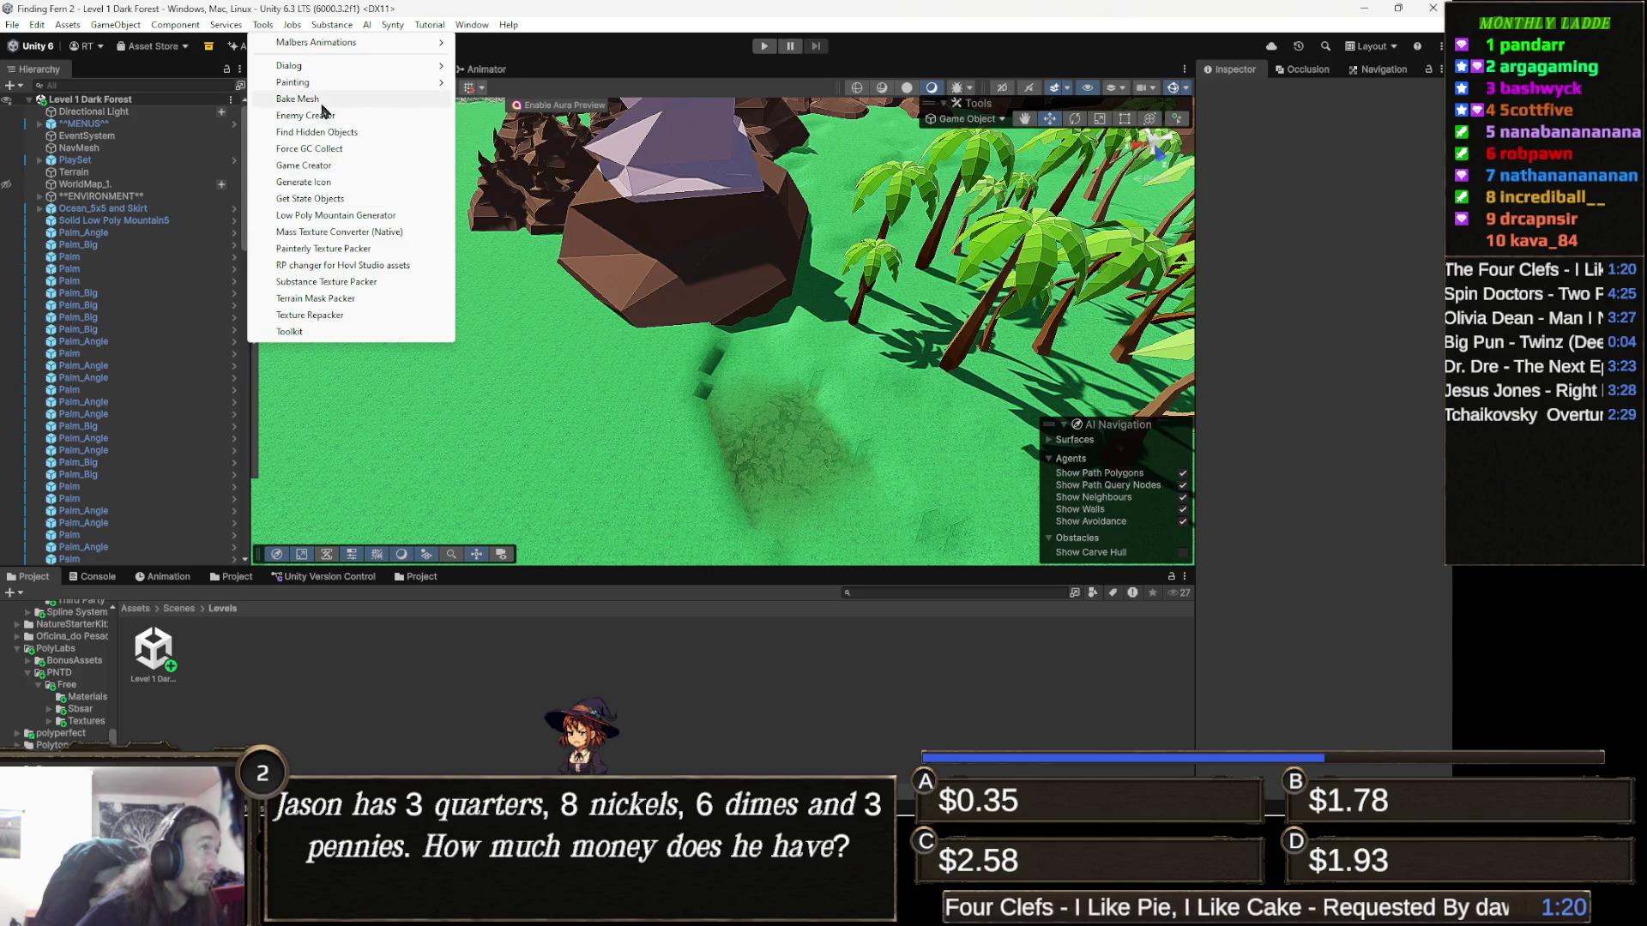
mouse_move(325, 62)
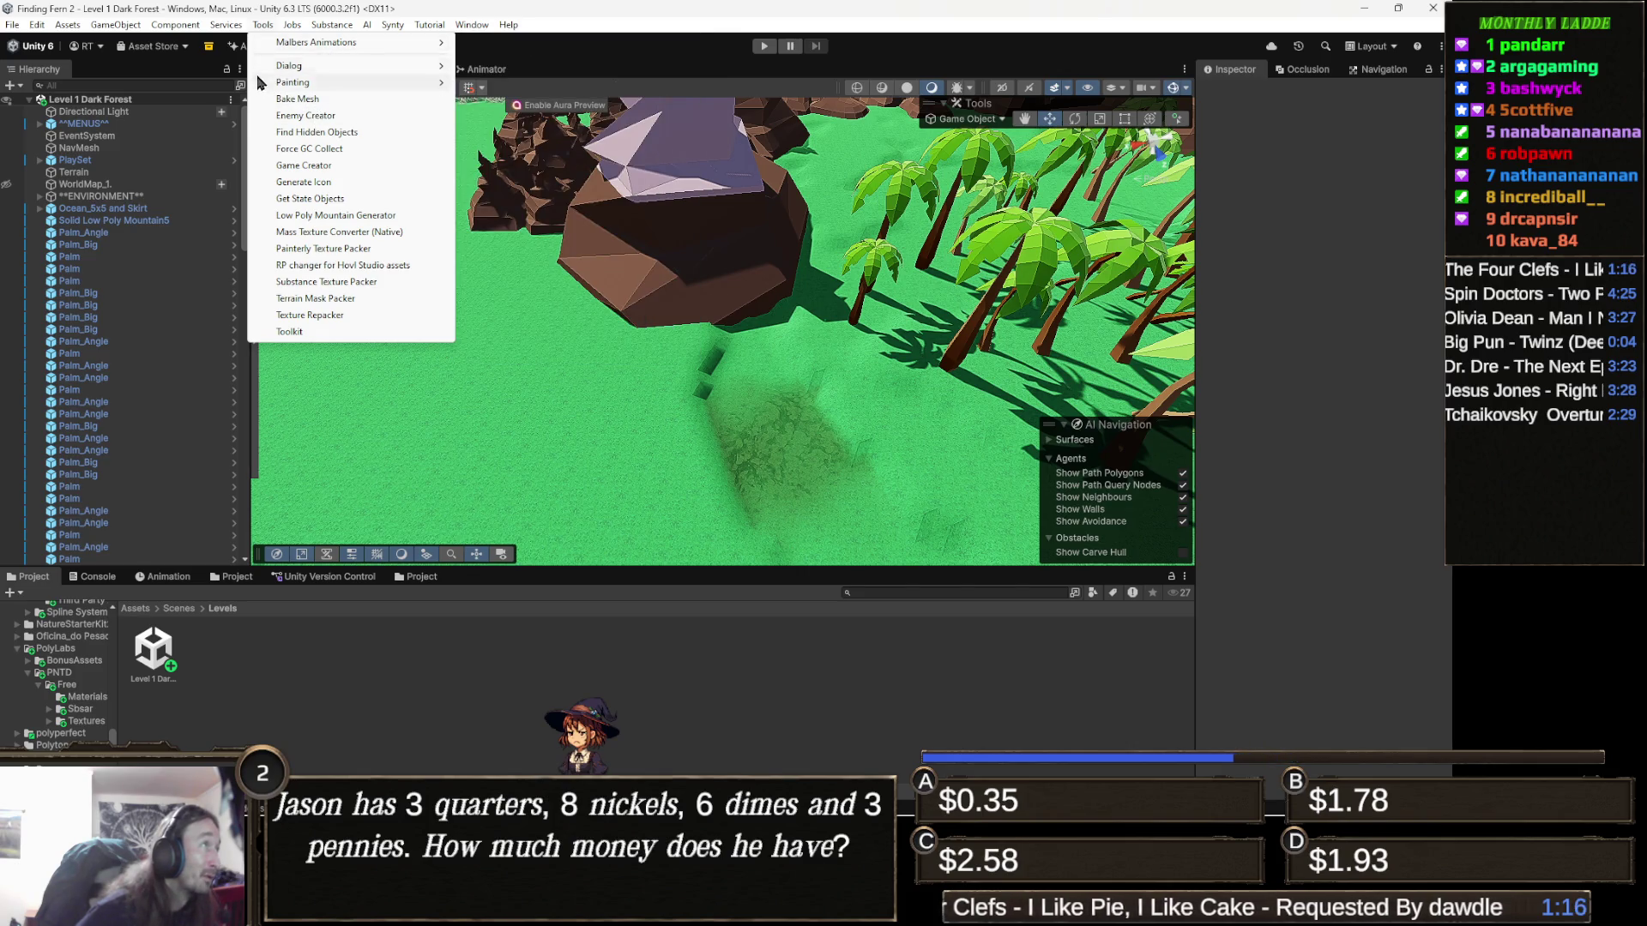
left_click(134, 115)
left_click(135, 104)
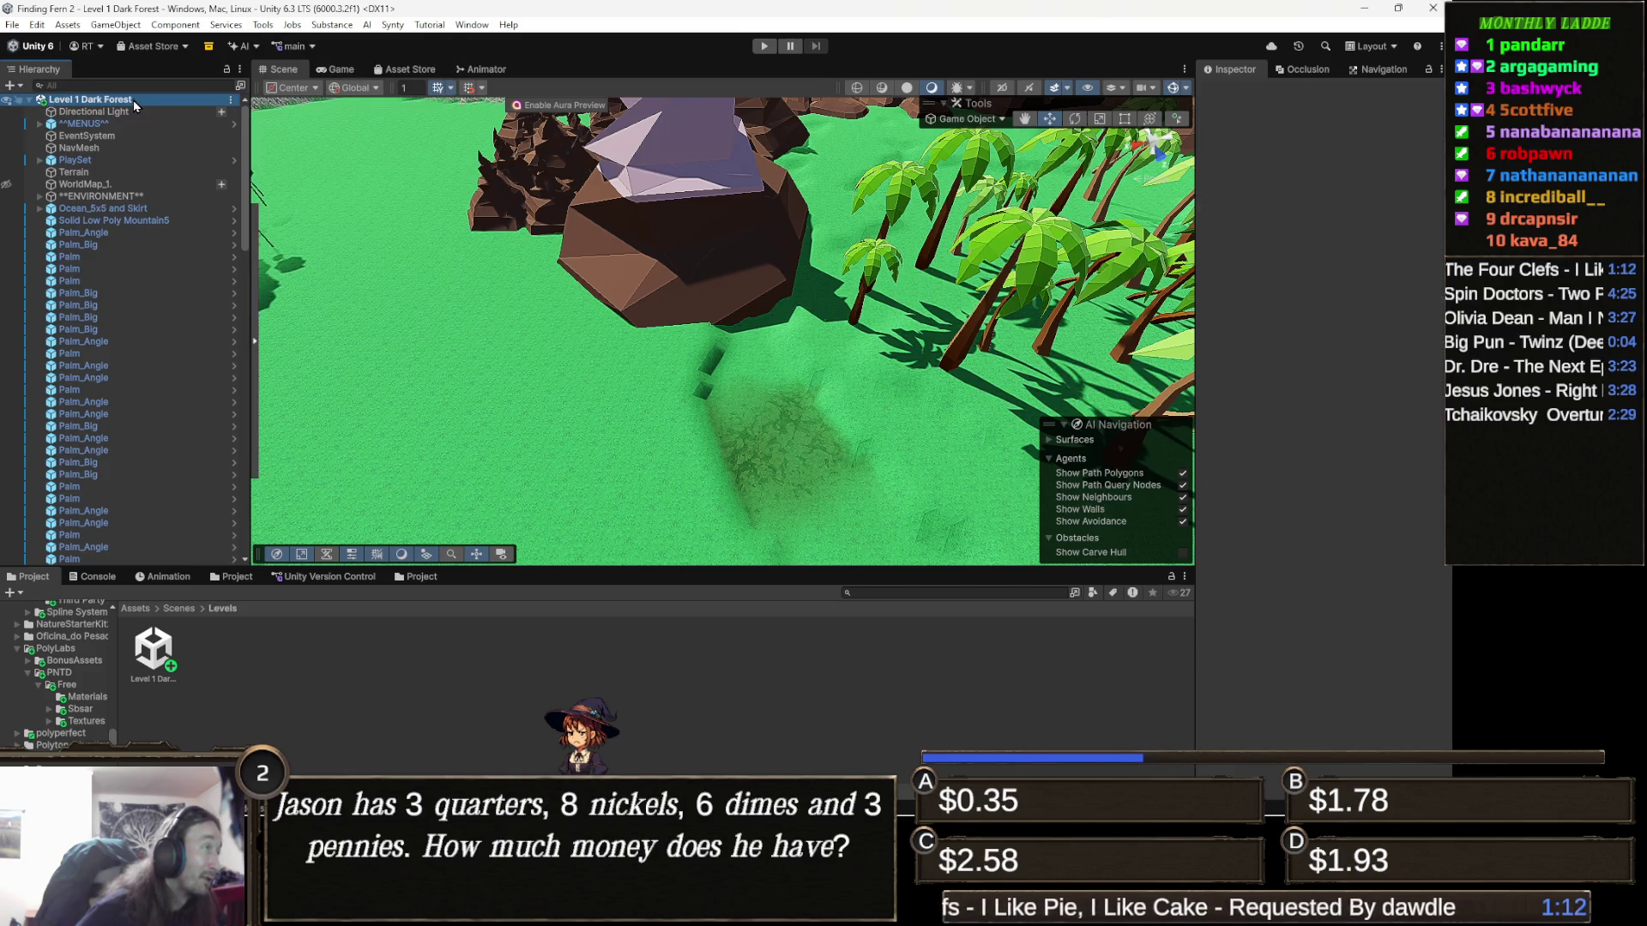
right_click(135, 105)
mouse_move(209, 312)
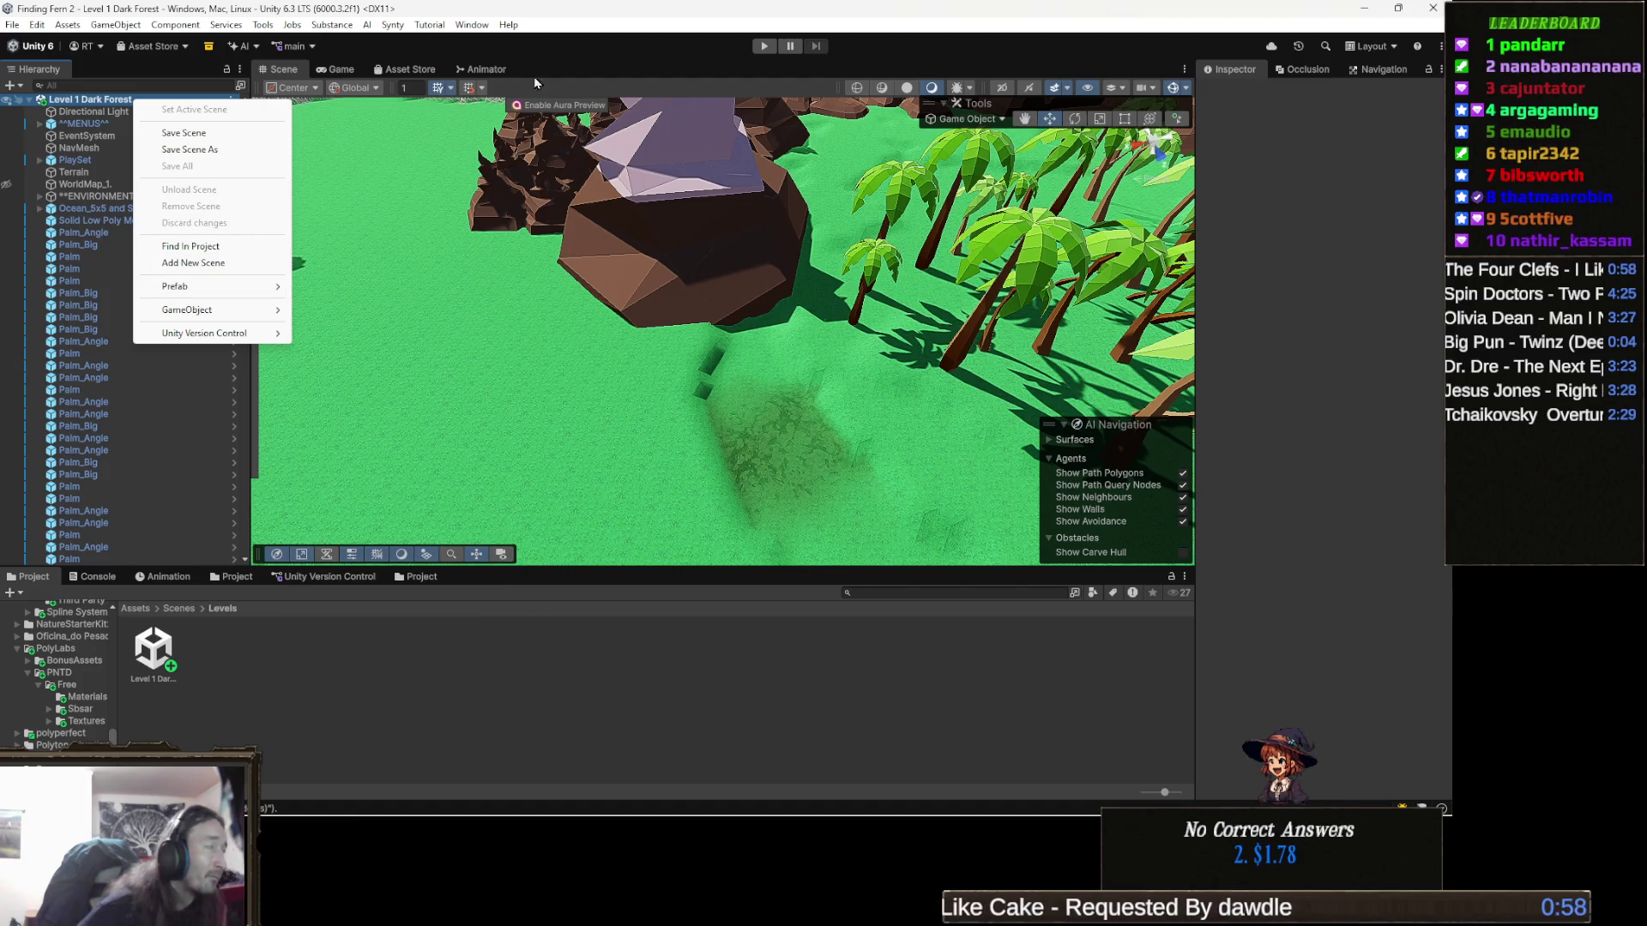
left_click(671, 54)
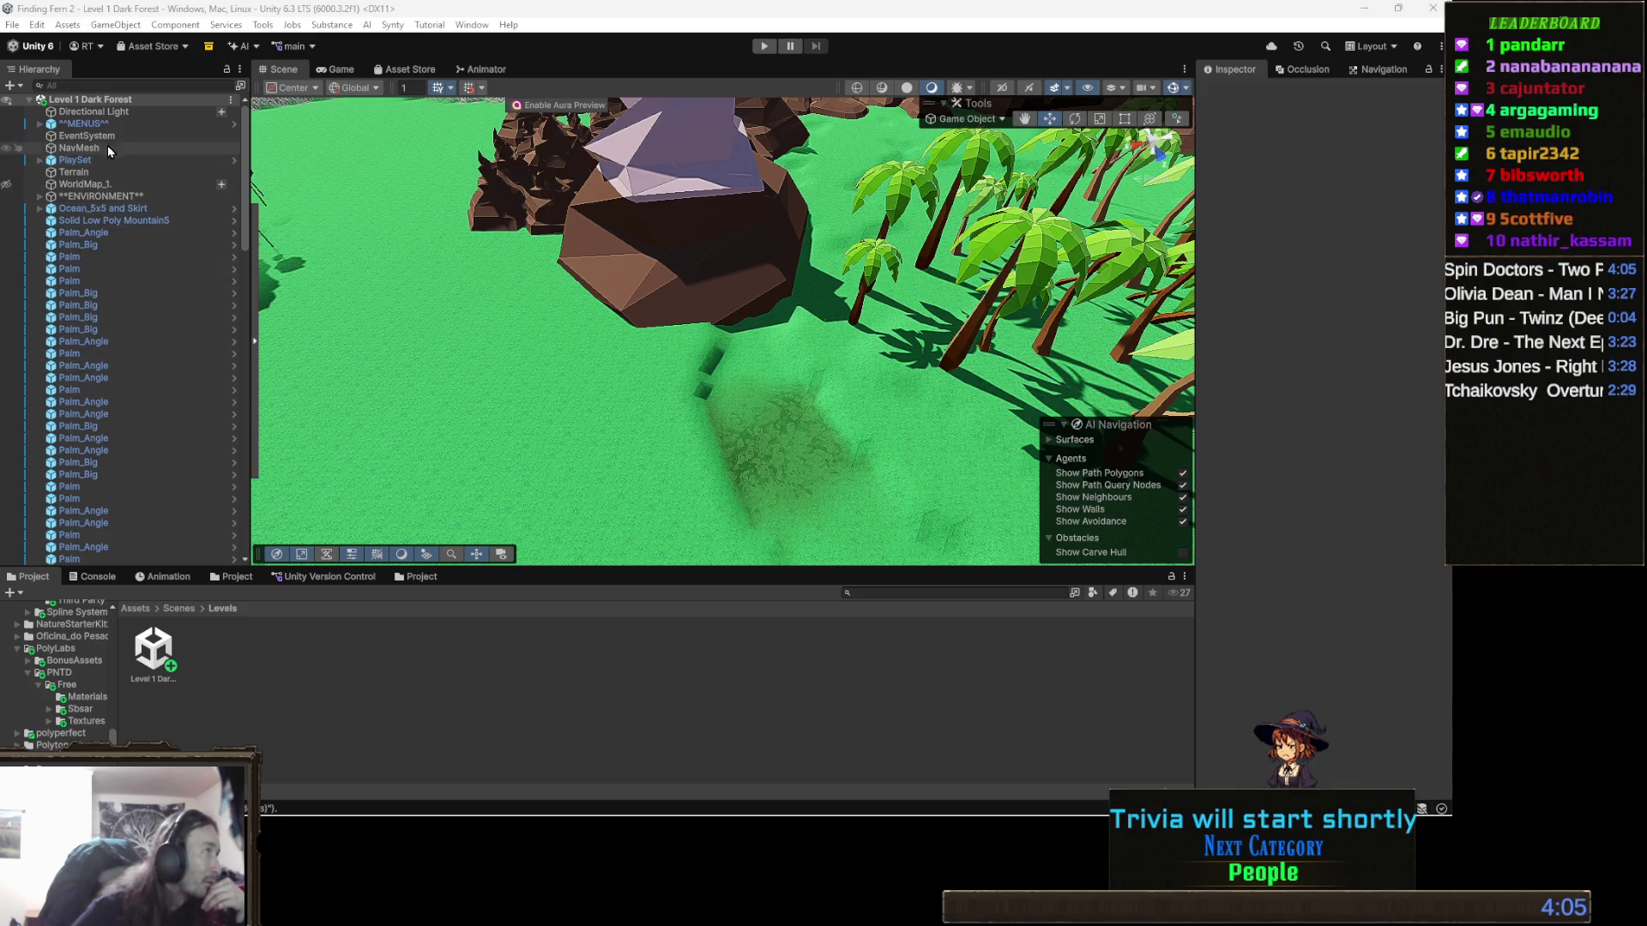
left_click(147, 124)
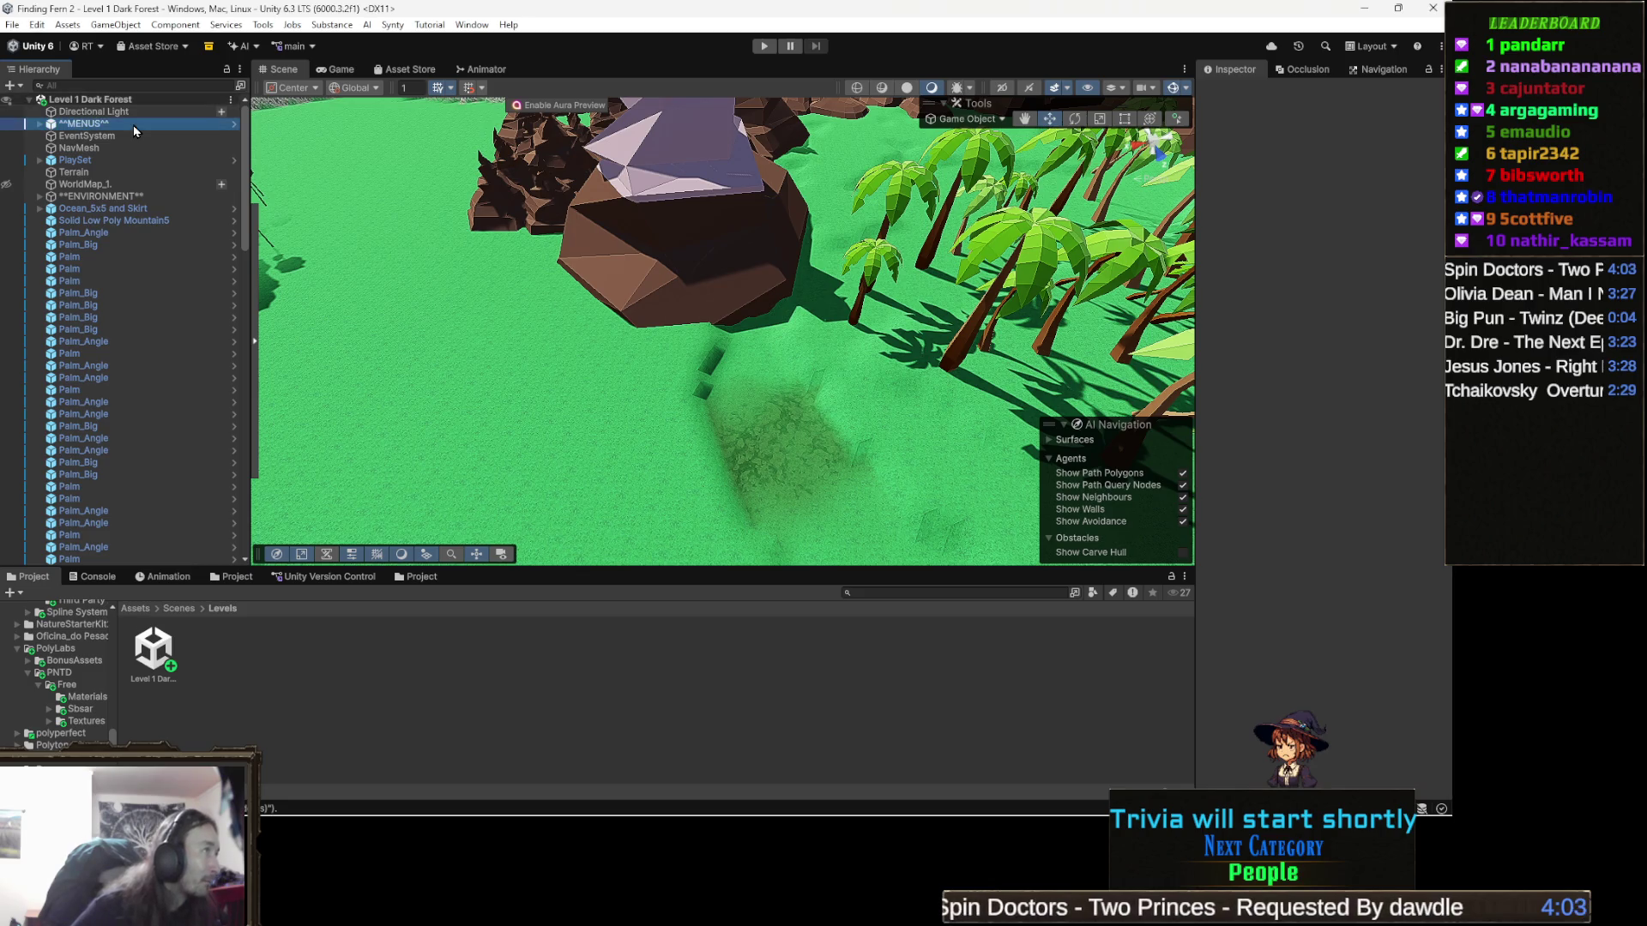
Step: Select UIManager under ^^MENUS^^ and open its UIManager.cs script in Visual Studio
left_click(94, 136)
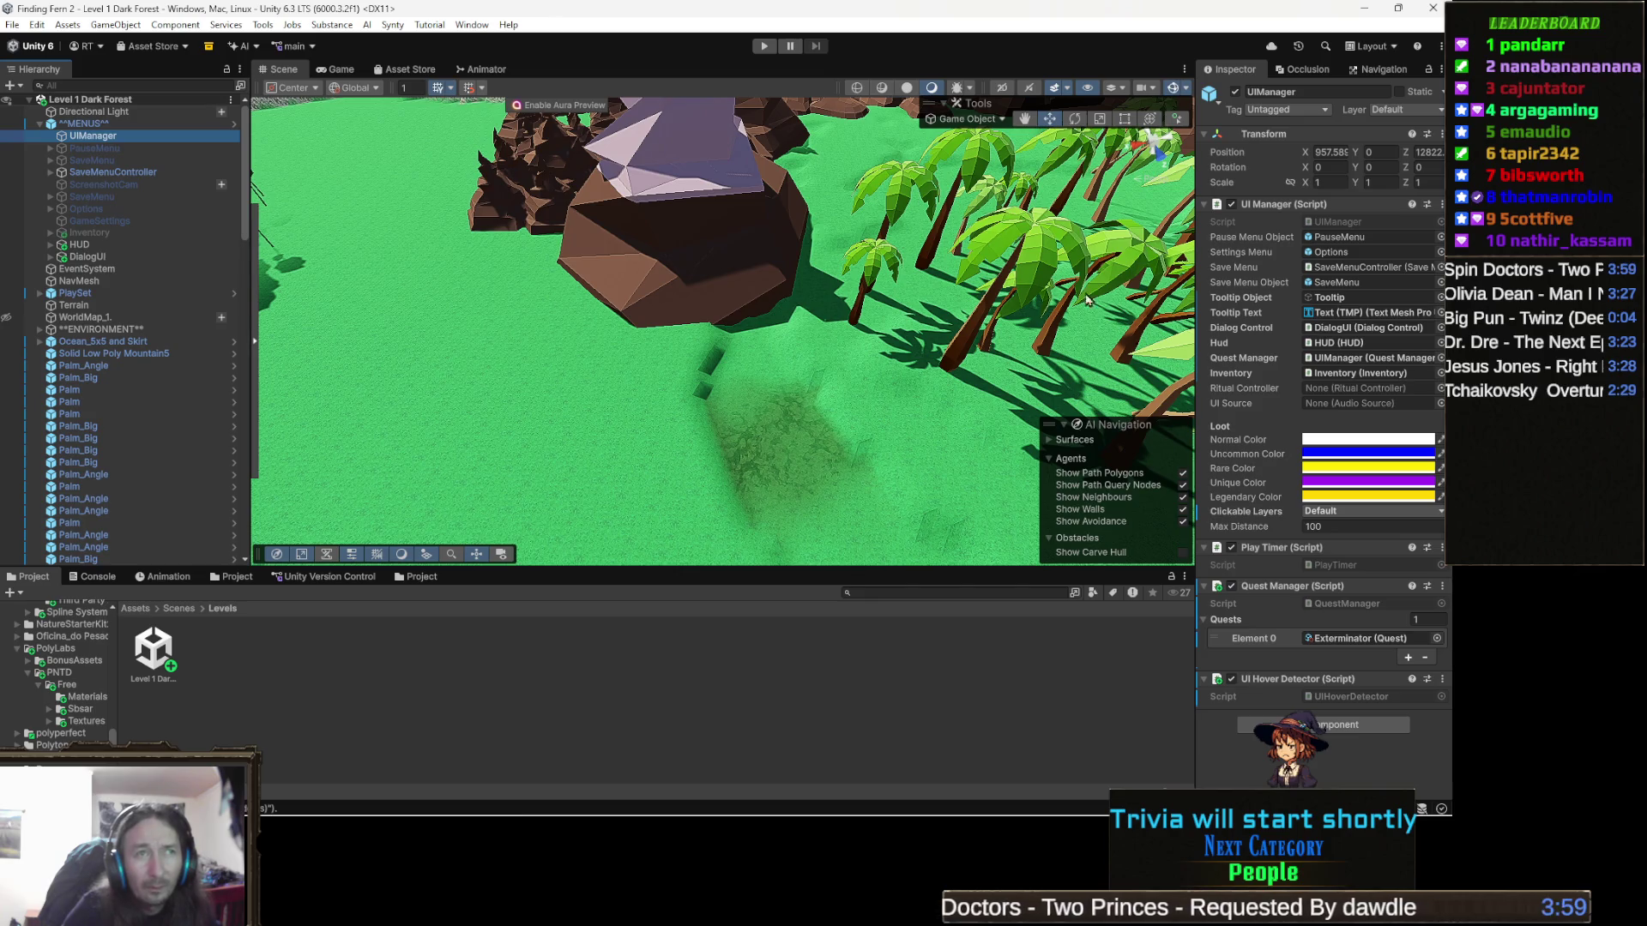
left_click(1355, 223)
double_click(1355, 225)
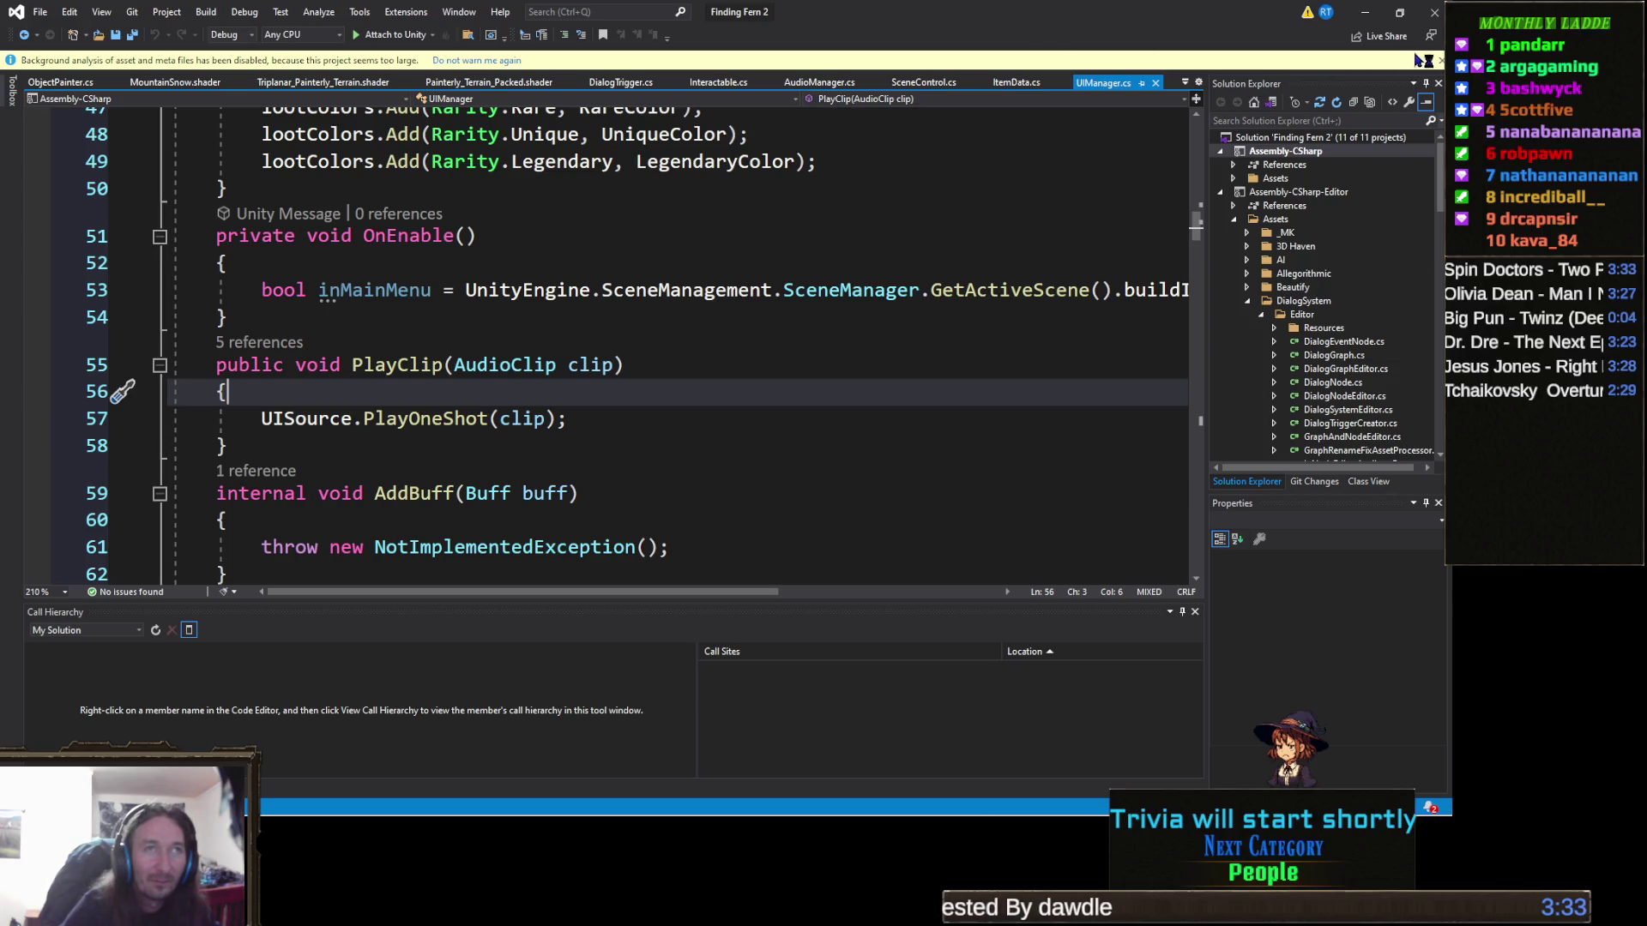
left_click(1440, 60)
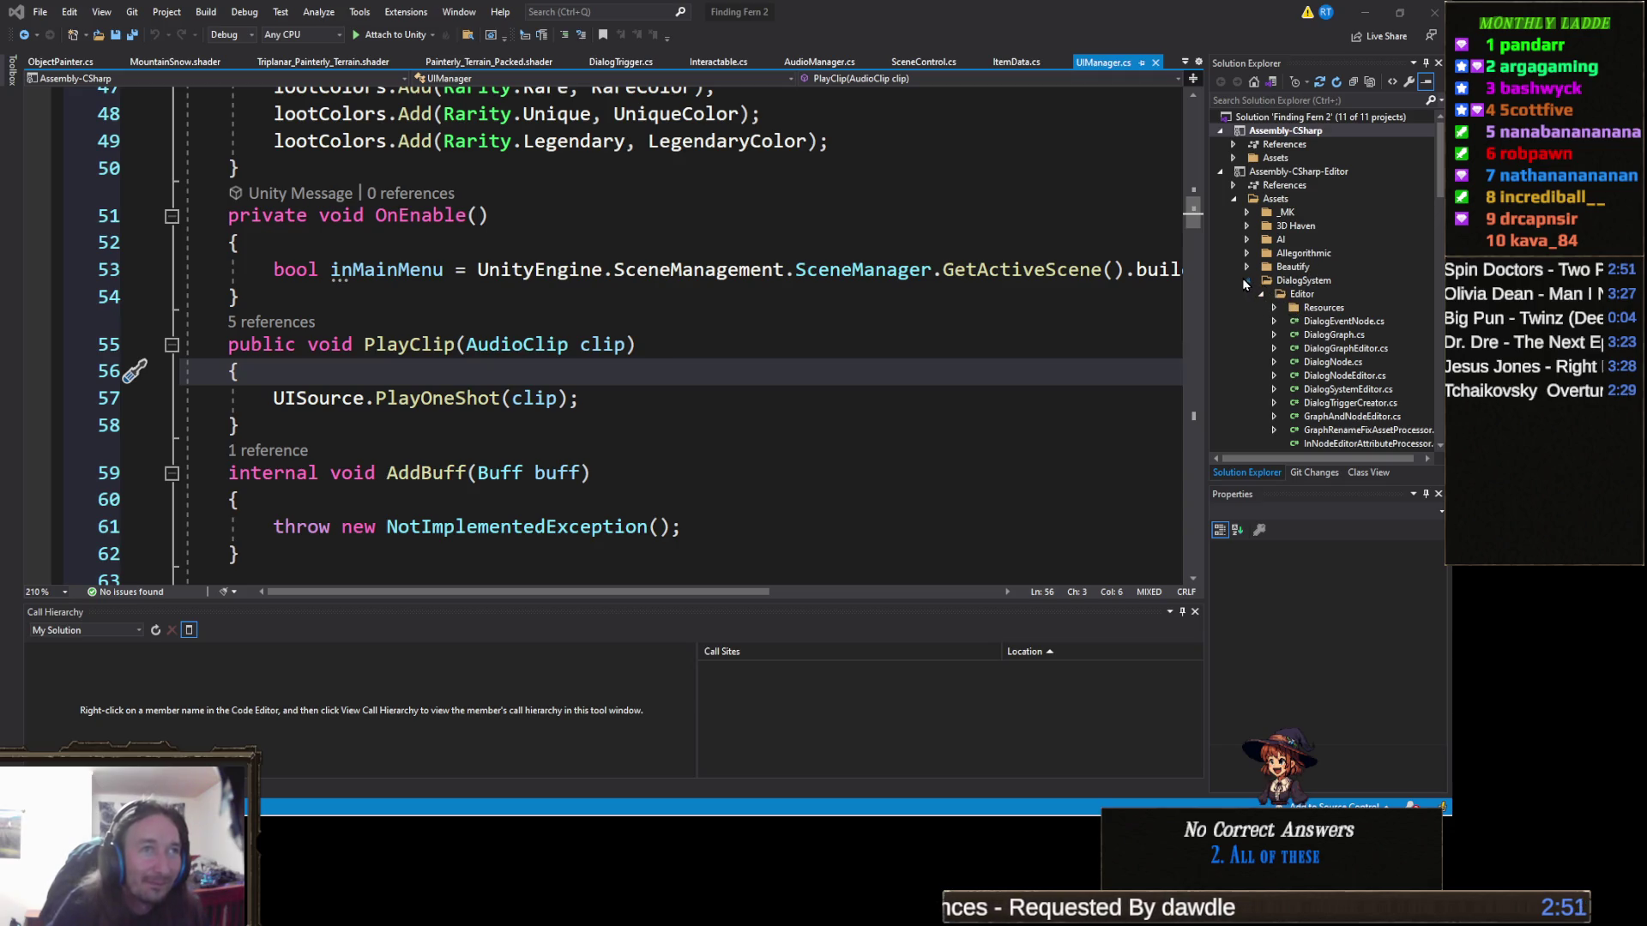
Step: Expand NatureManufacture Assets > Spline System > Scripts > Editor and open RamSplineEditor.cs
left_click(1248, 283)
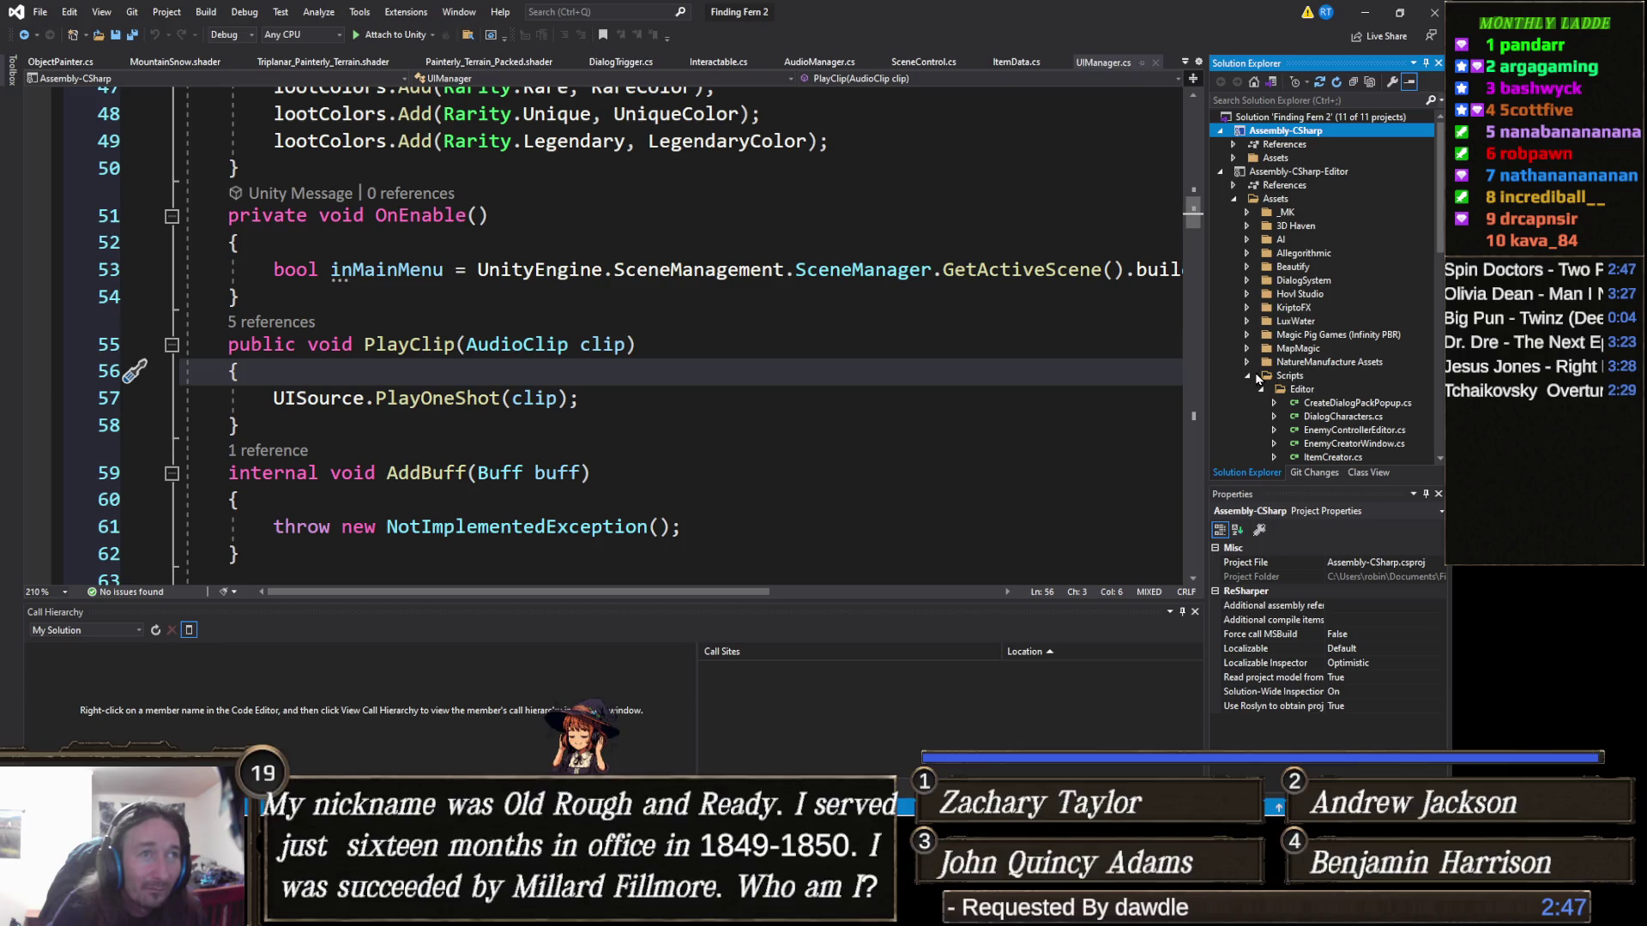
left_click(1248, 378)
left_click(1248, 364)
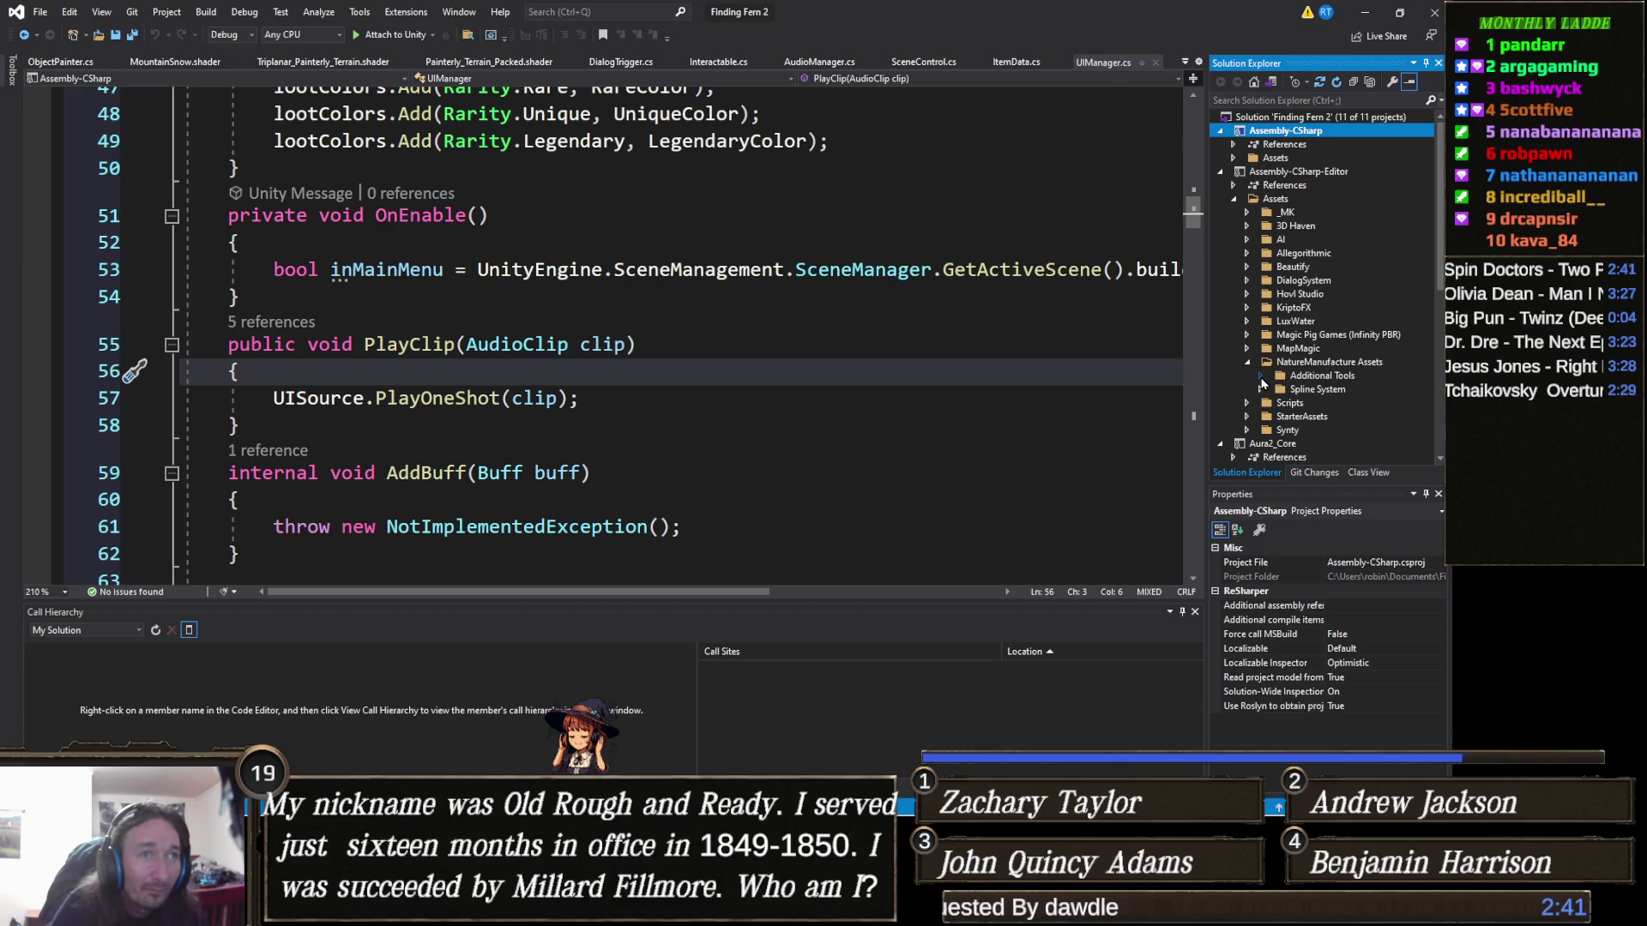
left_click(1261, 388)
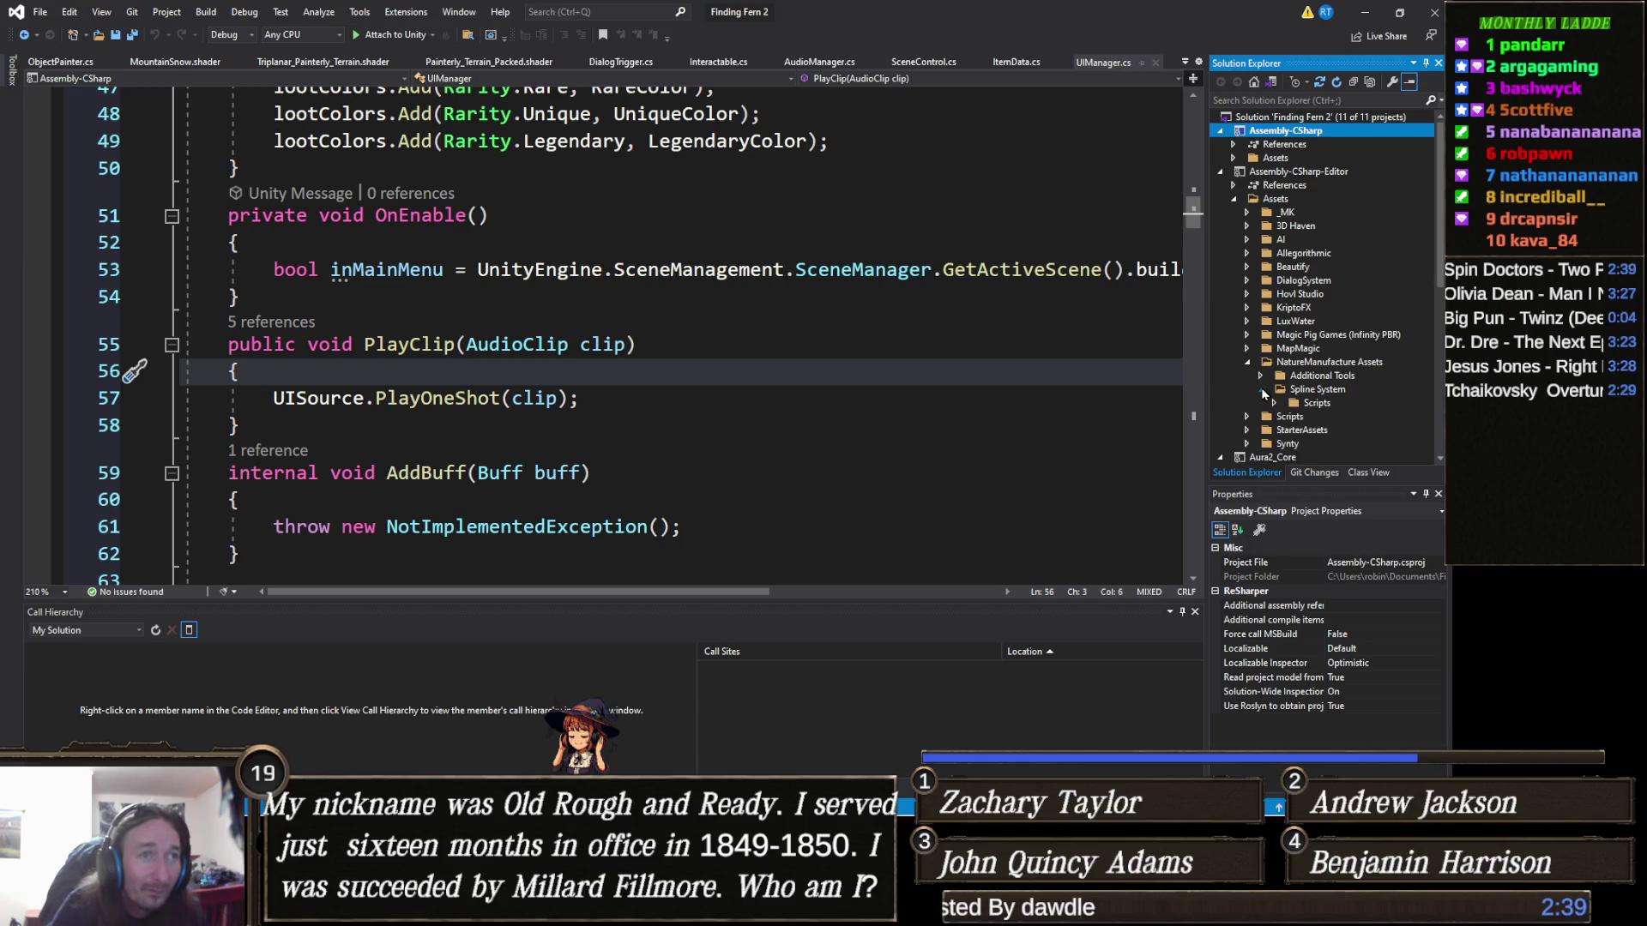
left_click(1277, 404)
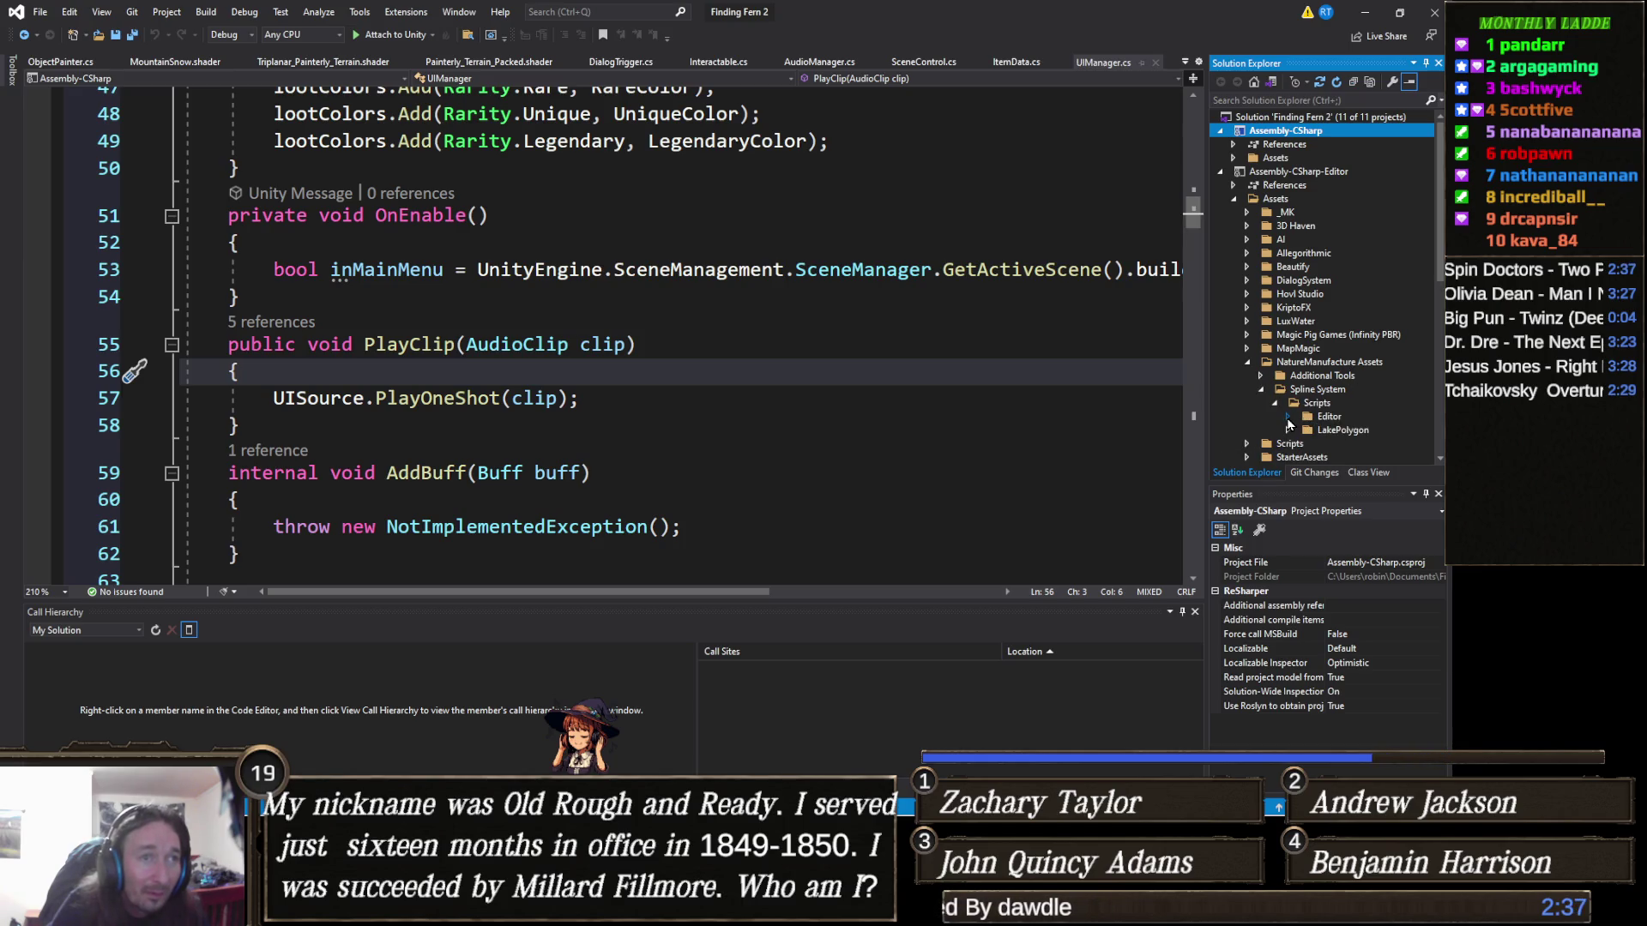
left_click(1293, 417)
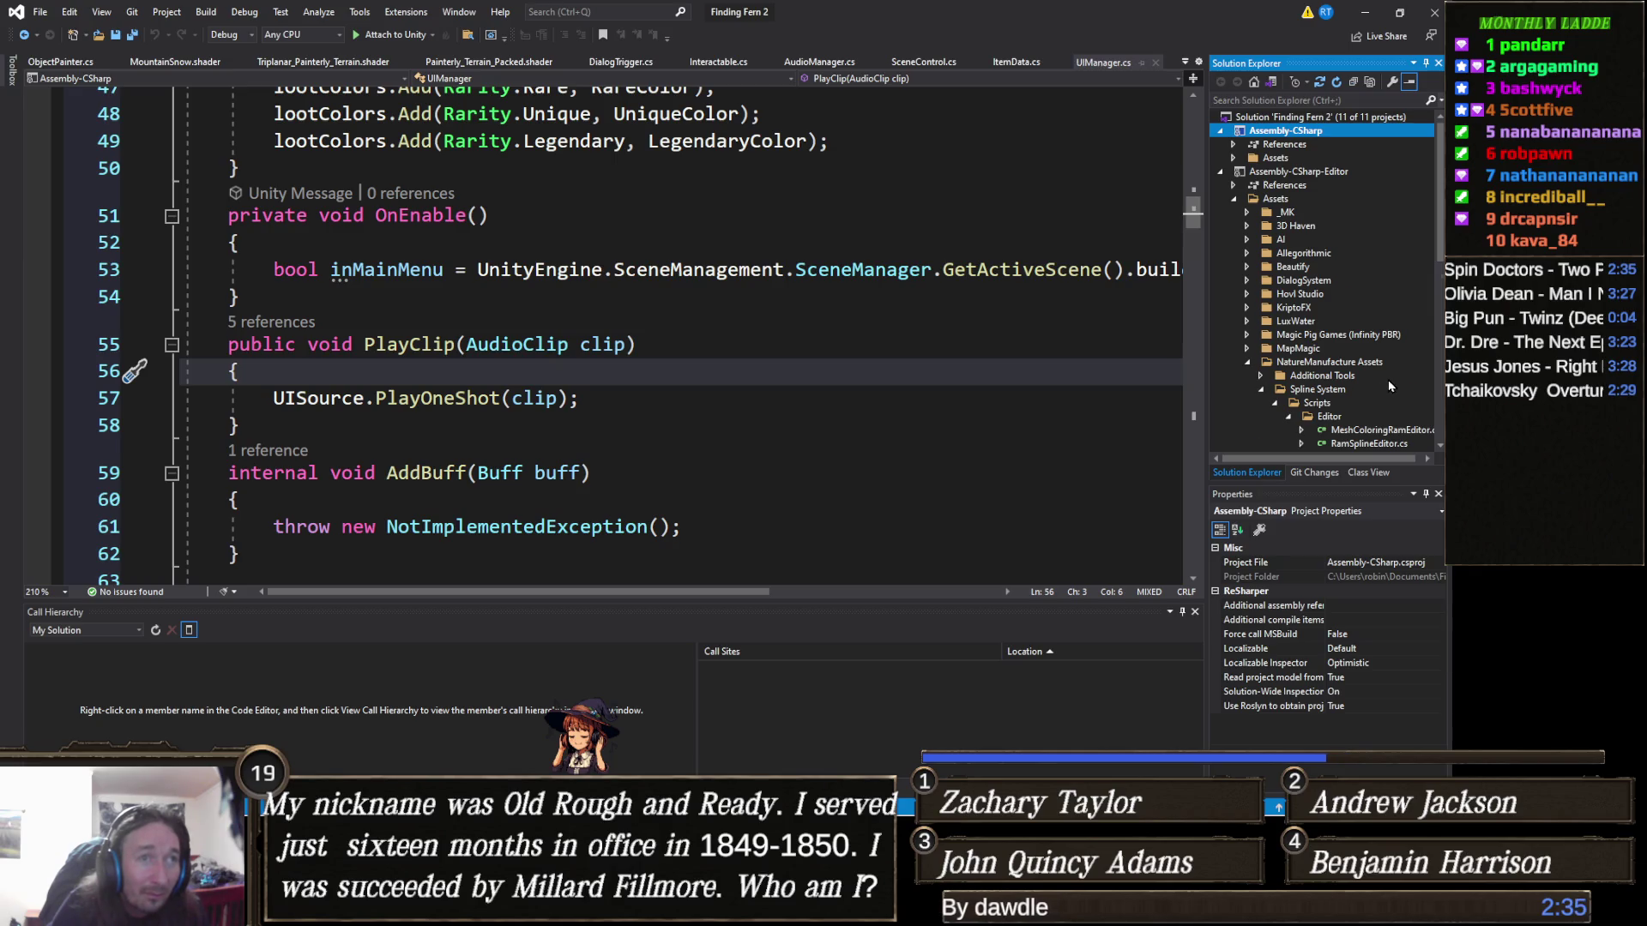
scroll(1384, 419, "down", 1)
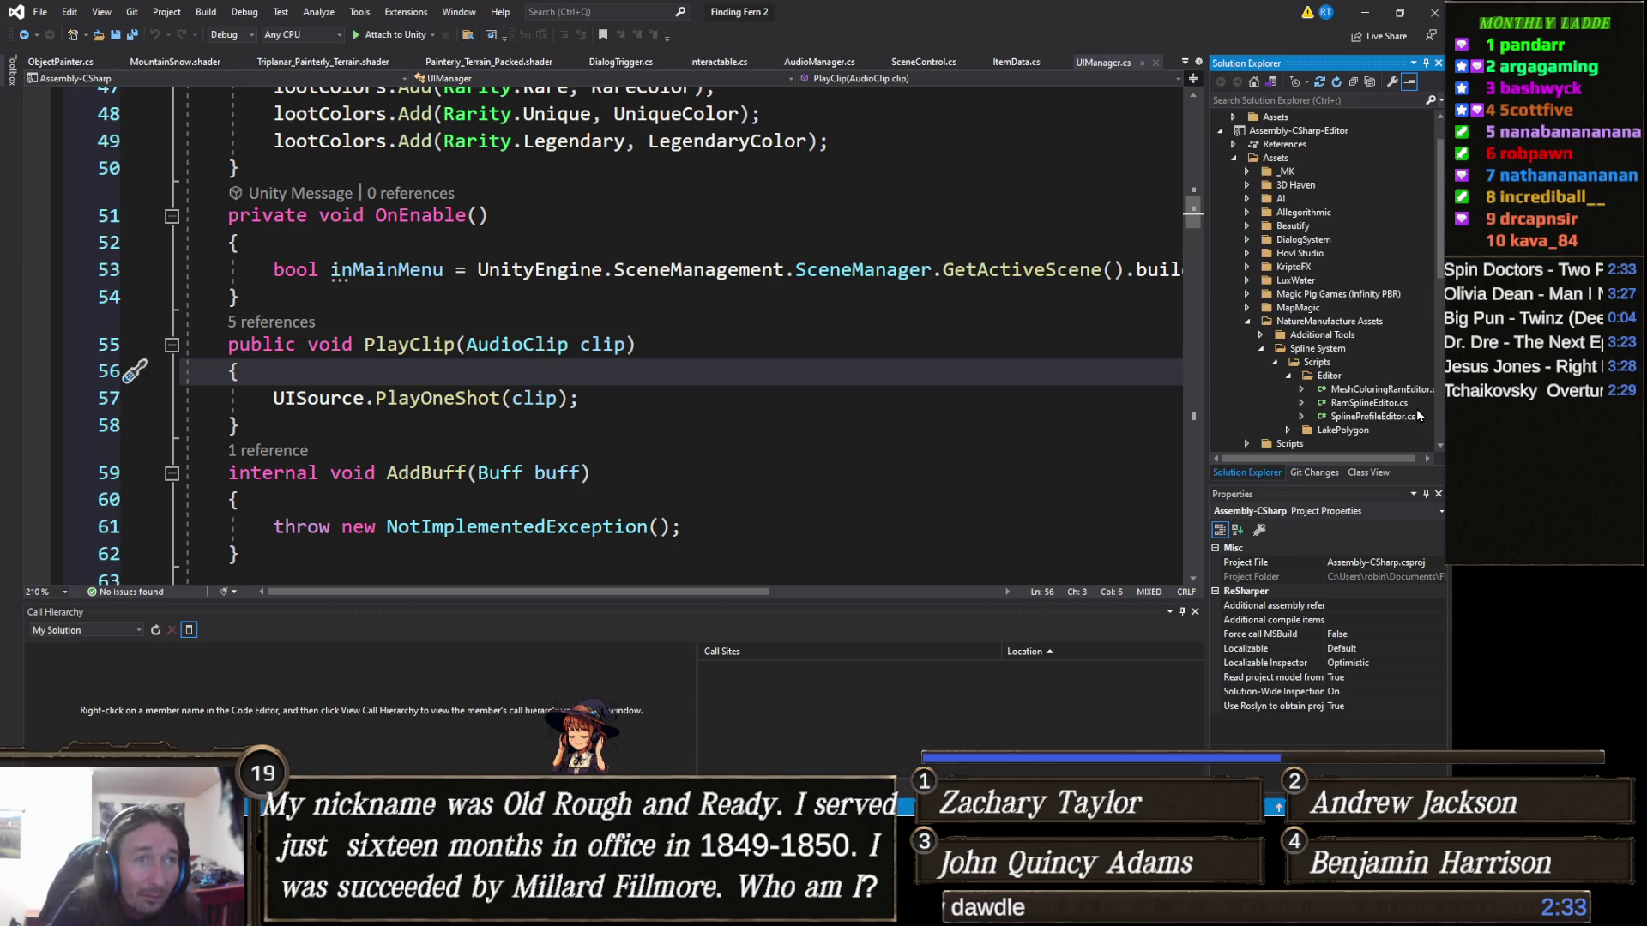
double_click(1368, 403)
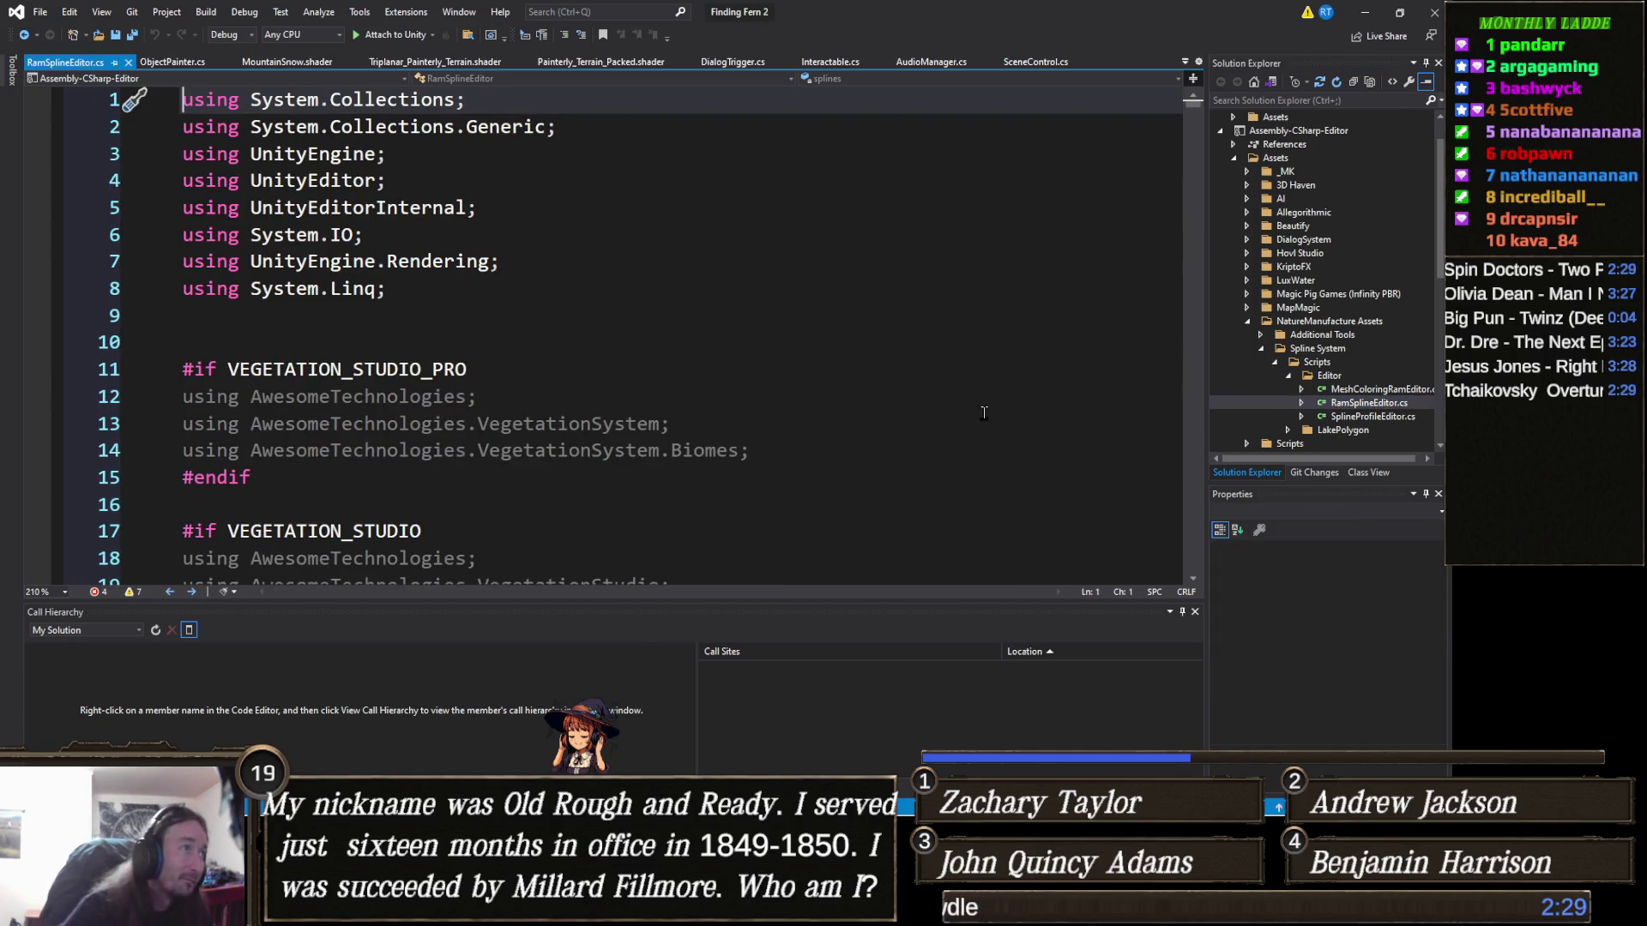
Step: Read RamSplineEditor.cs down to its CreateSpline and OnEnable code, then minimize Visual Studio
scroll(963, 397, "down", 5)
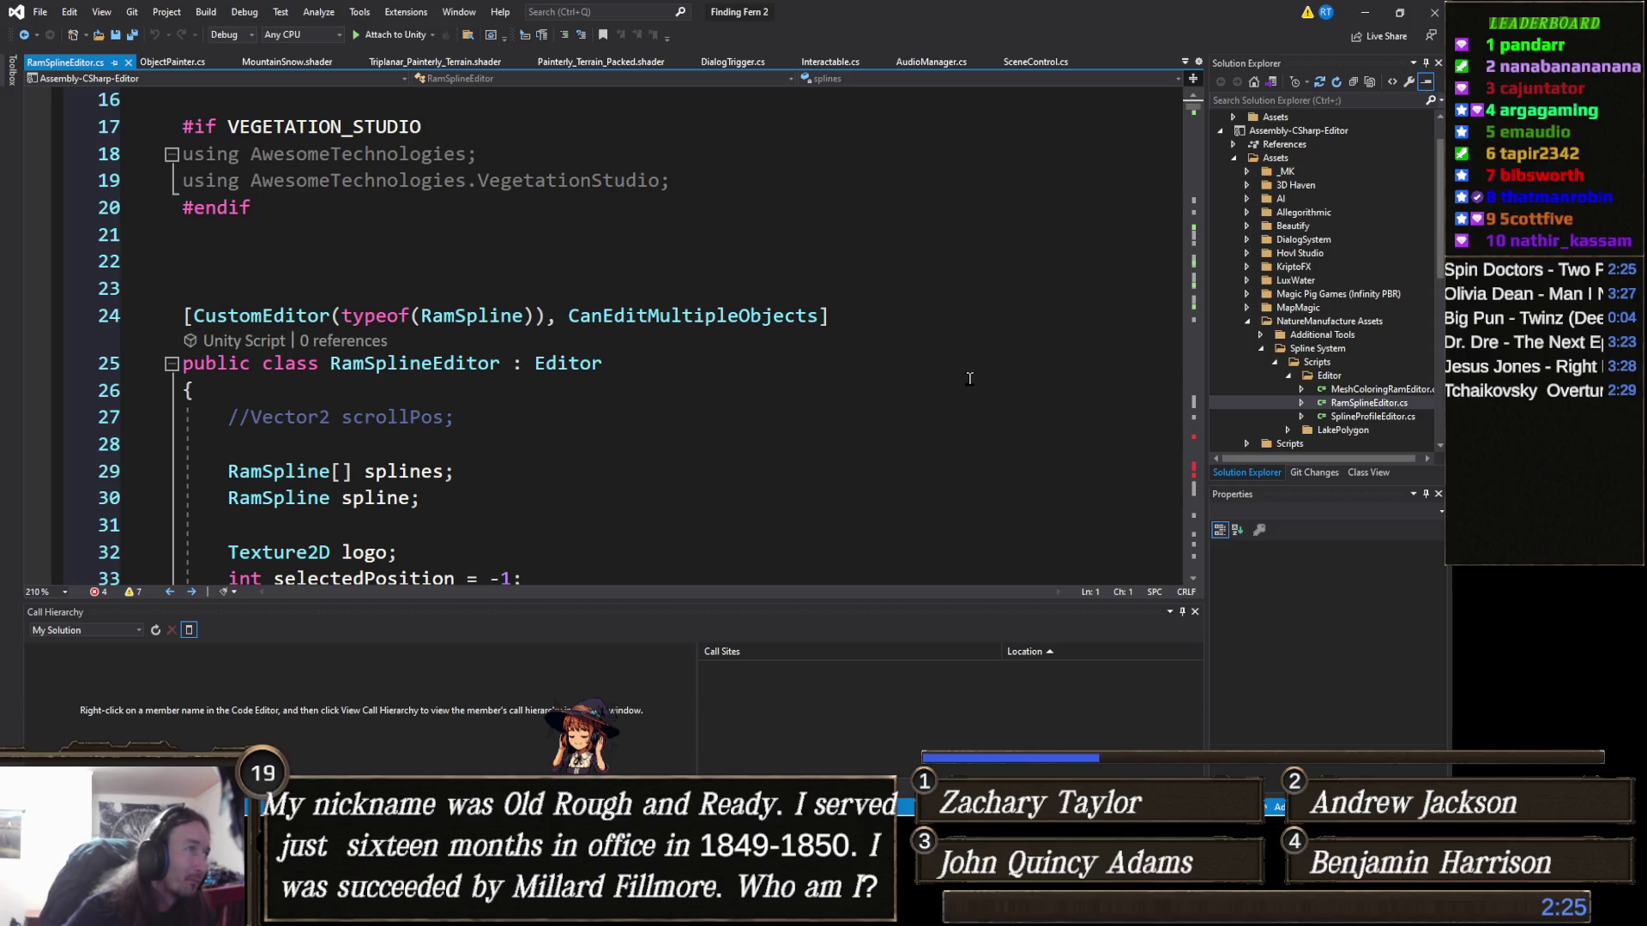
scroll(970, 378, "down", 10)
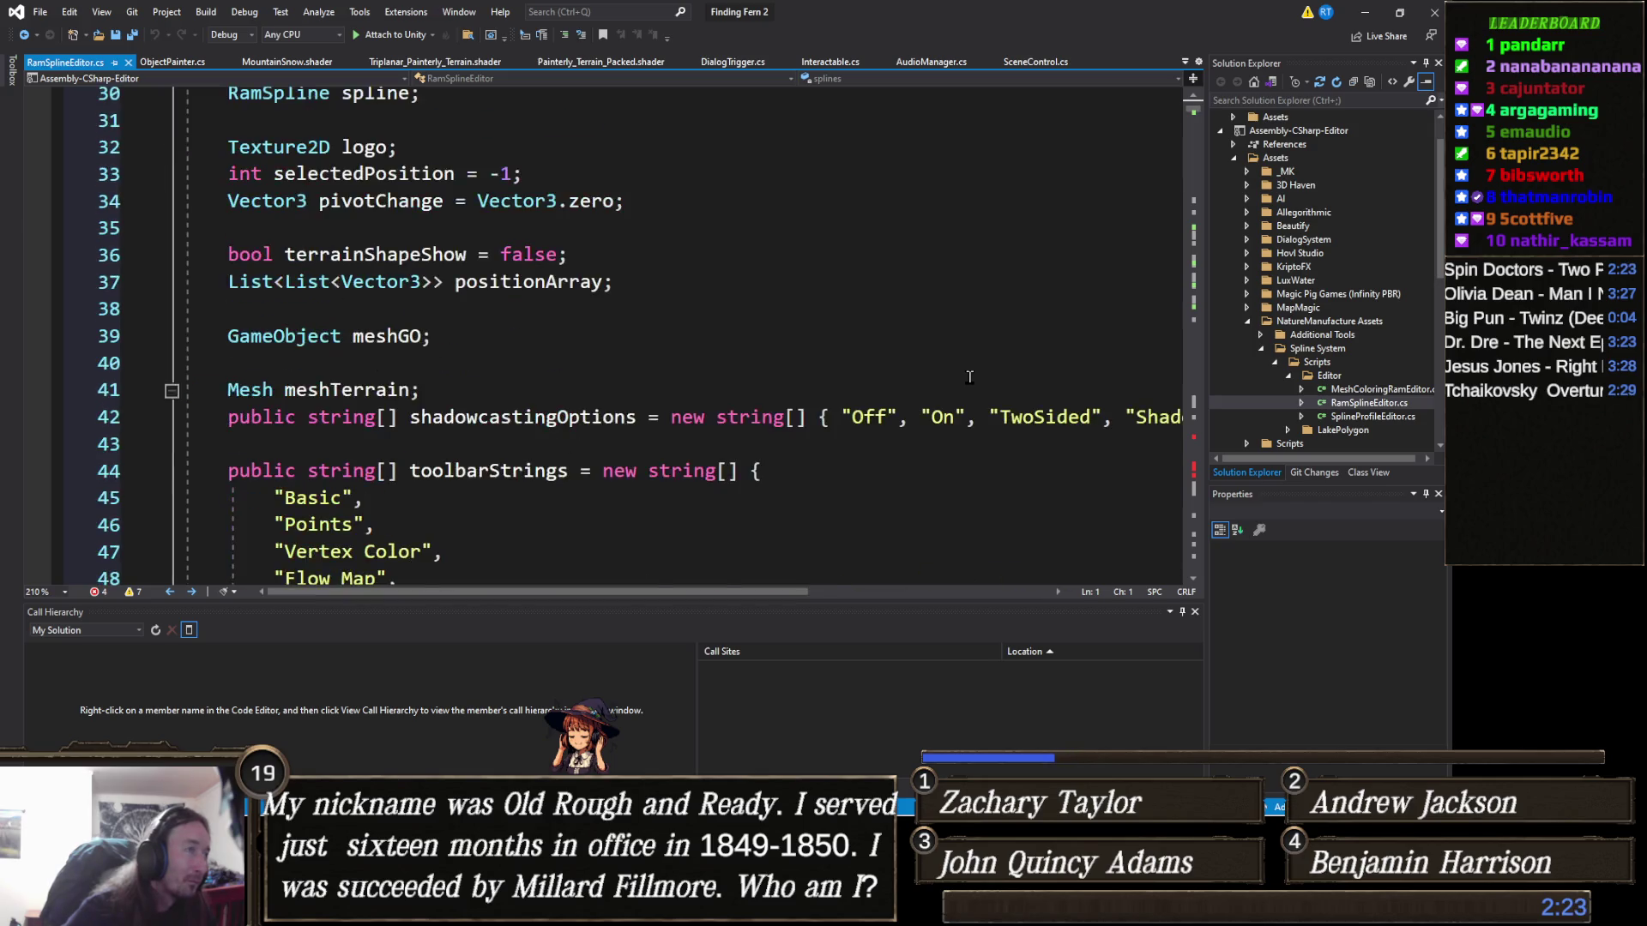
scroll(970, 377, "down", 5)
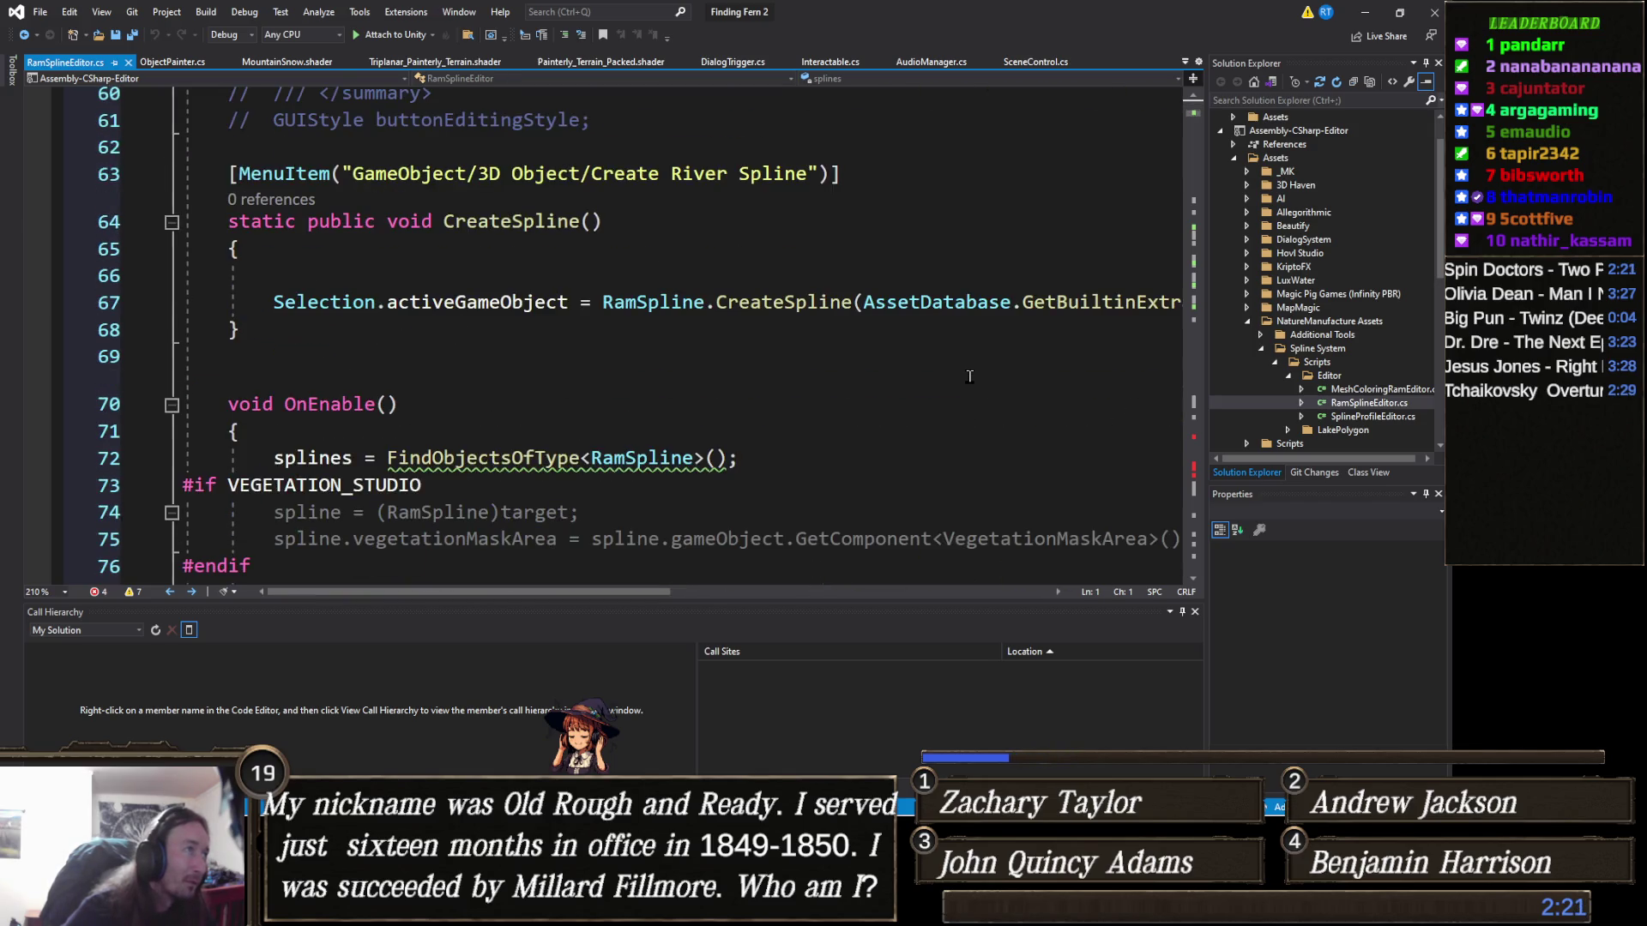
left_click(1365, 12)
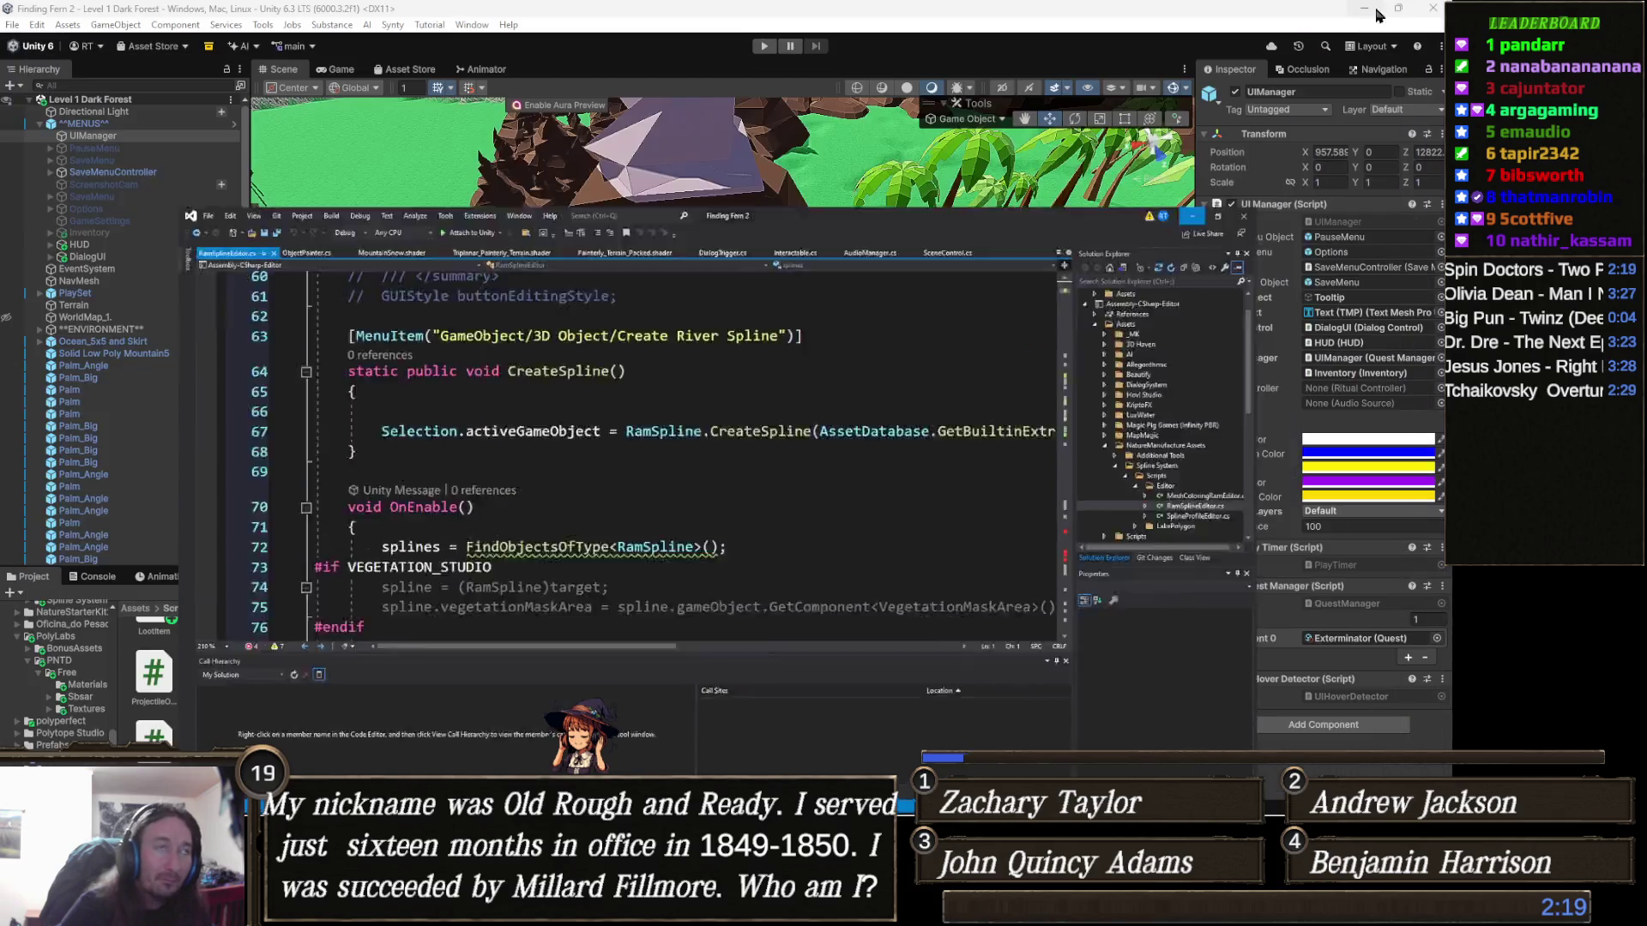
scroll(133, 375, "down", 10)
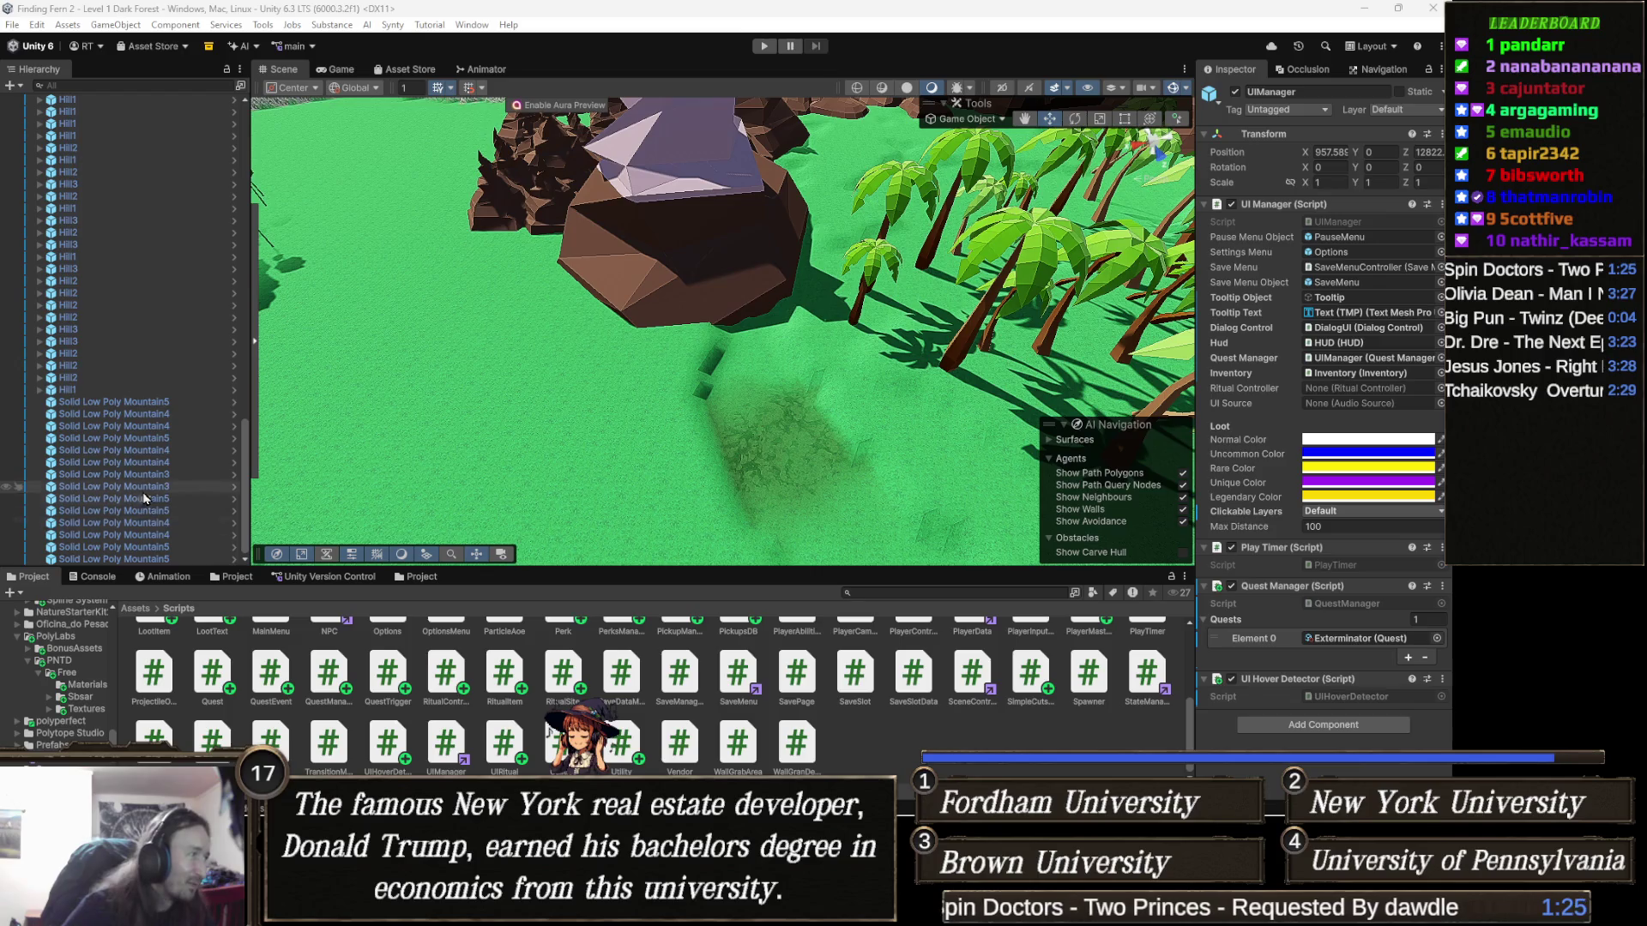
right_click(116, 558)
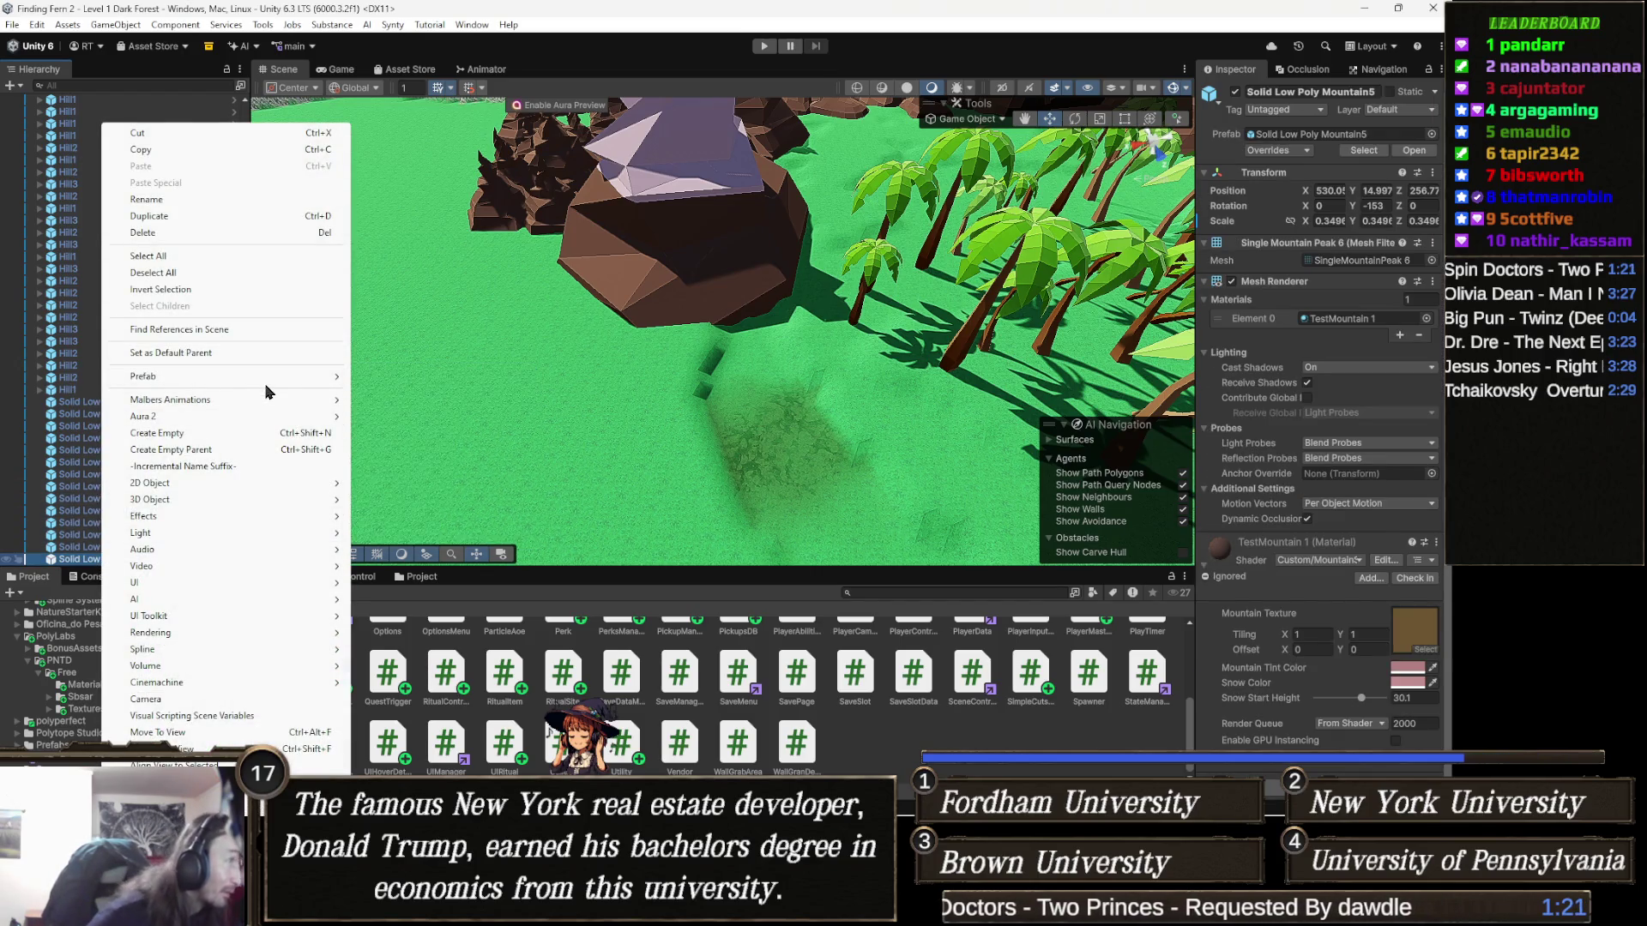
Step: Dismiss the Solid Low Poly Mountain5 context menu without choosing a Prefab option
mouse_move(265, 392)
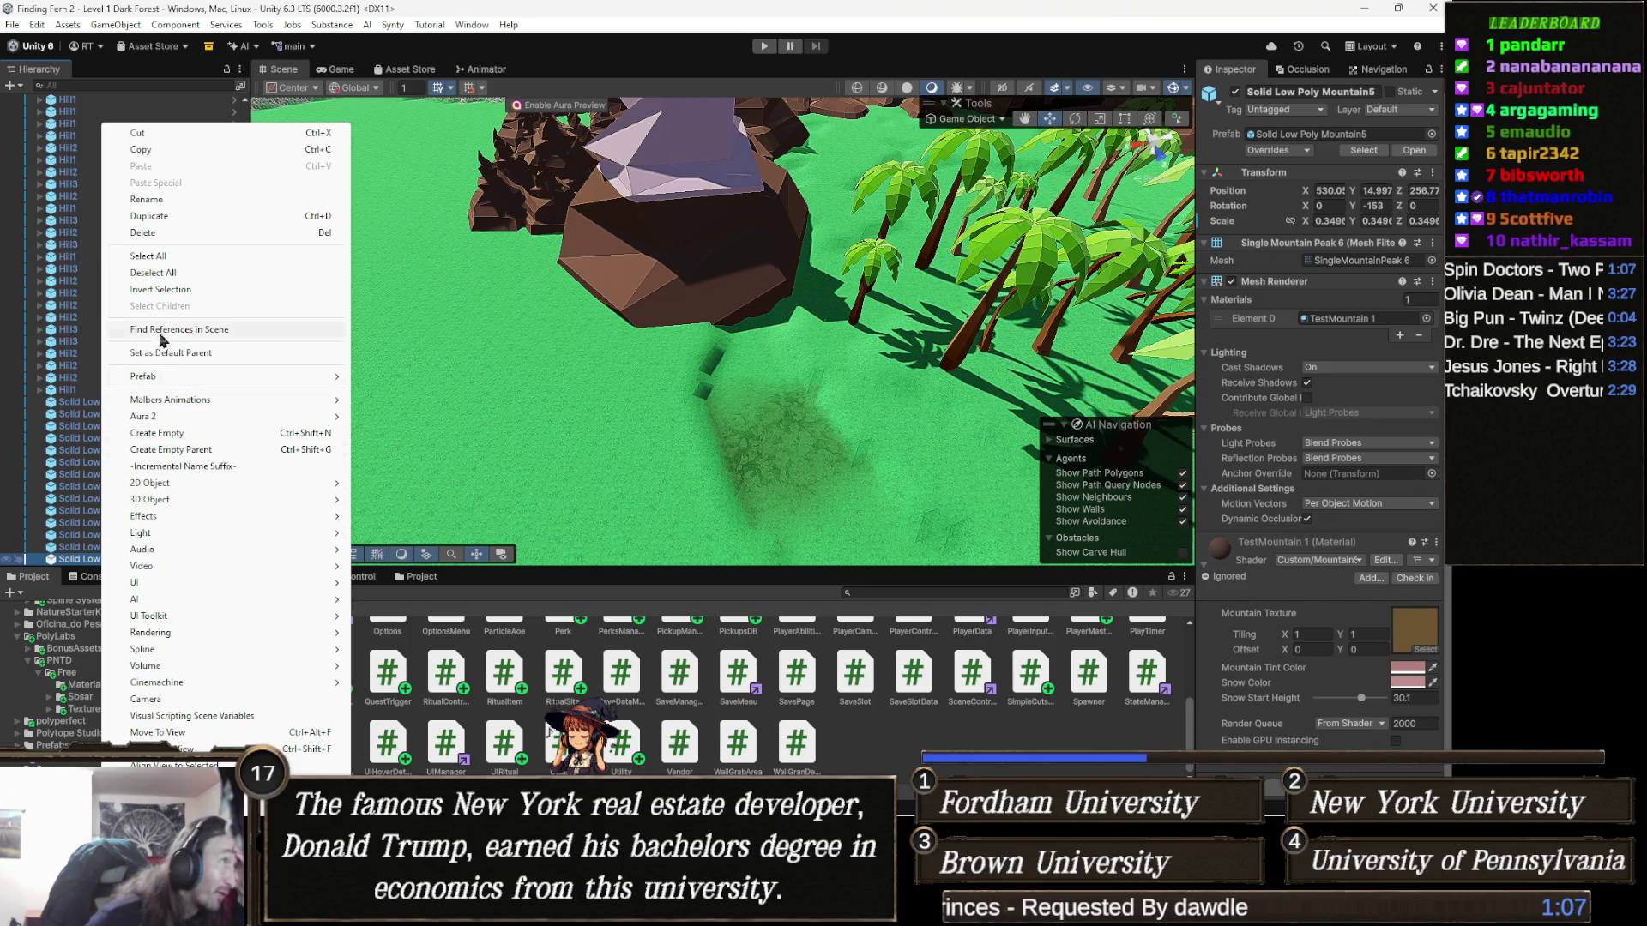
left_click(578, 588)
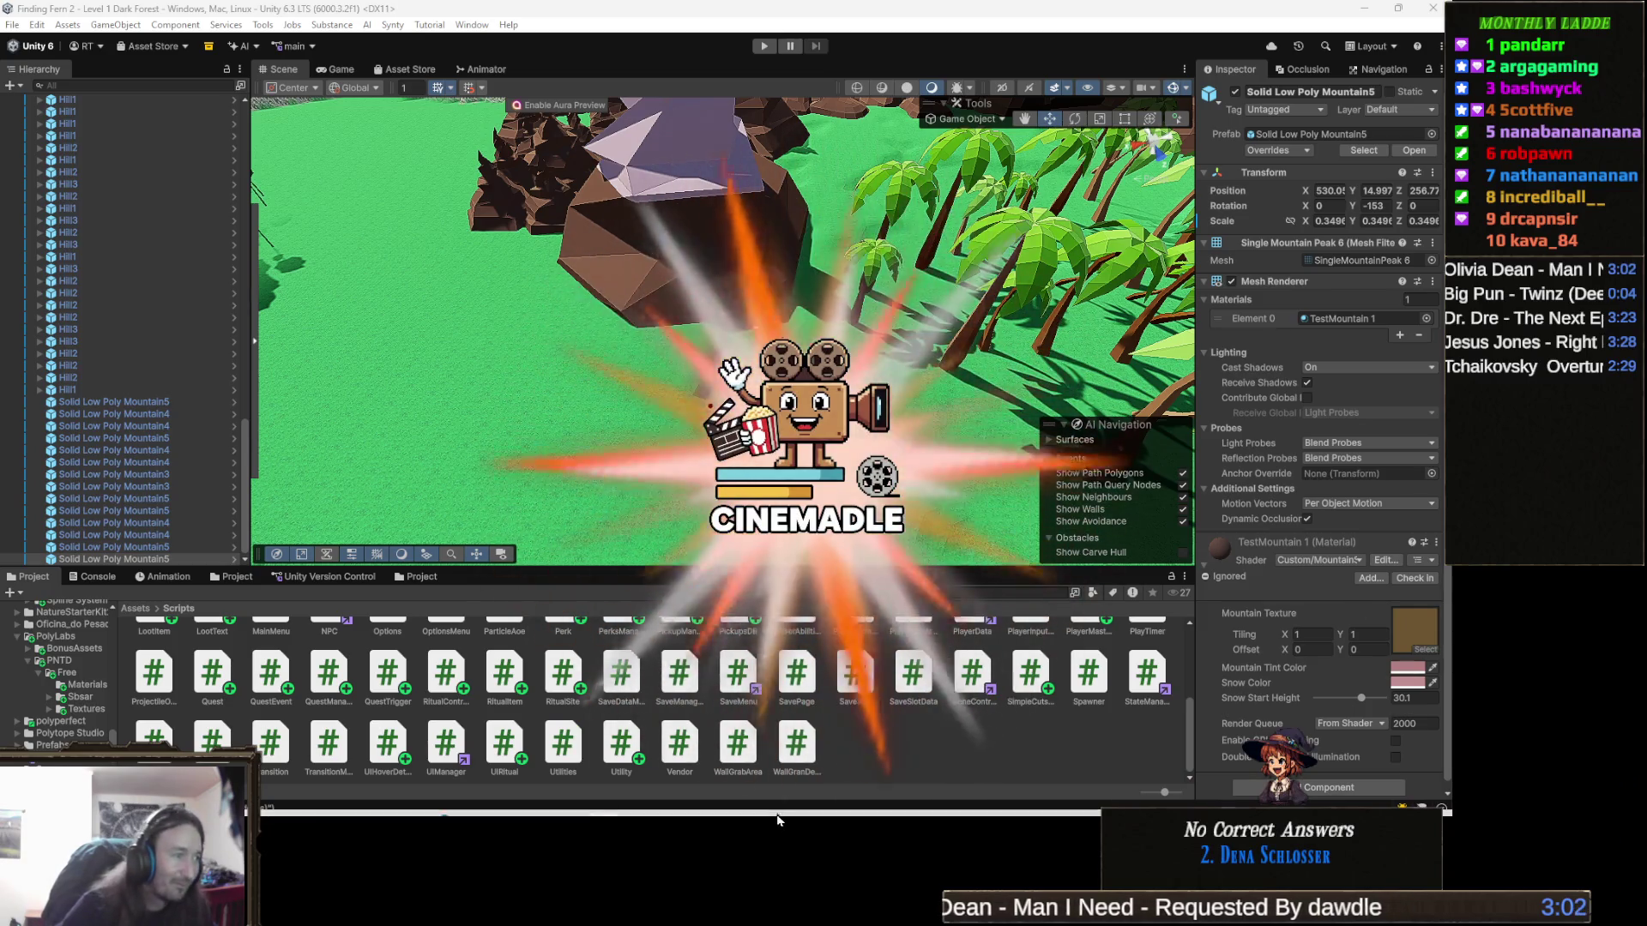
mouse_move(682, 822)
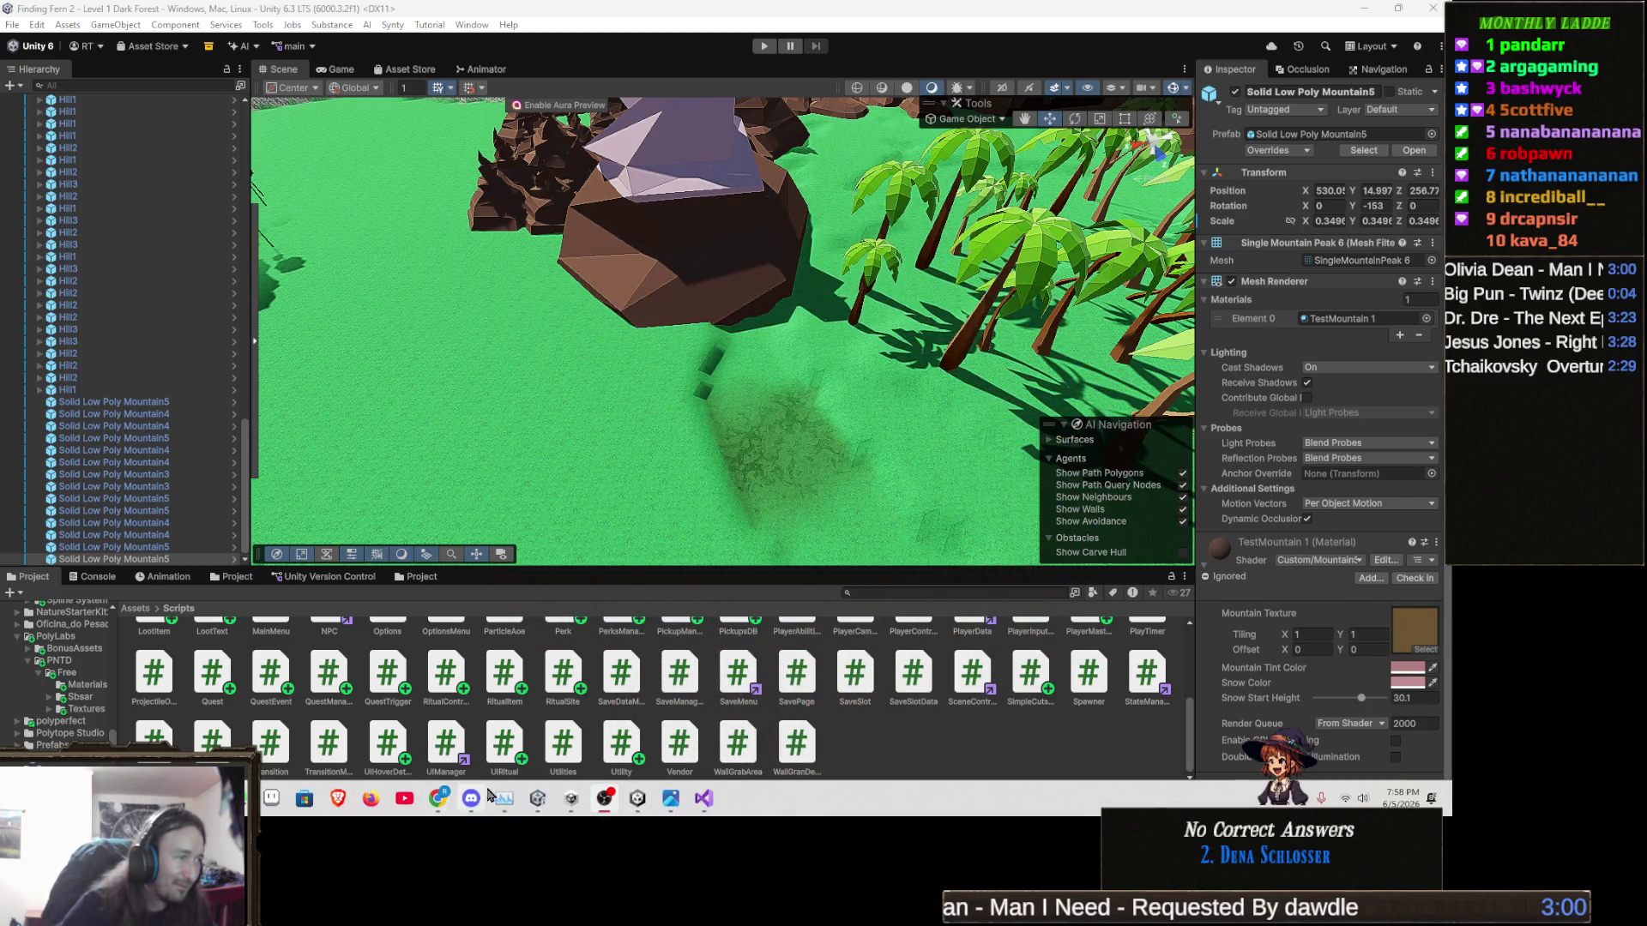
Step: Bring up the browser's Cinemadle tab and start a new movie round
mouse_move(439, 798)
left_click(374, 739)
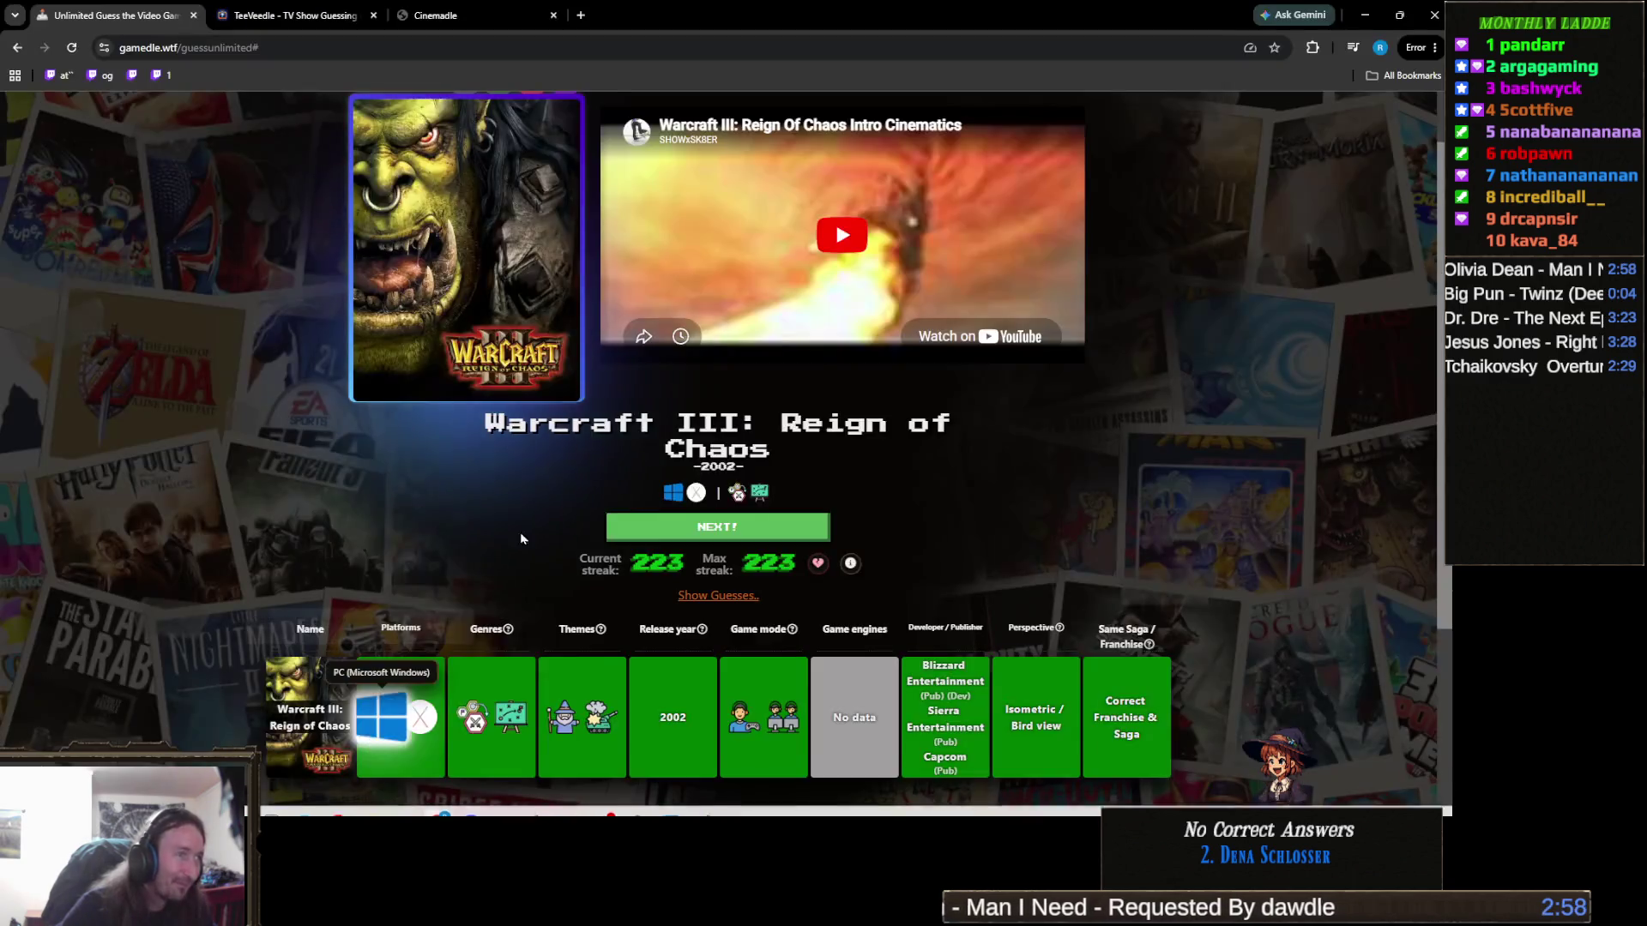
left_click(474, 23)
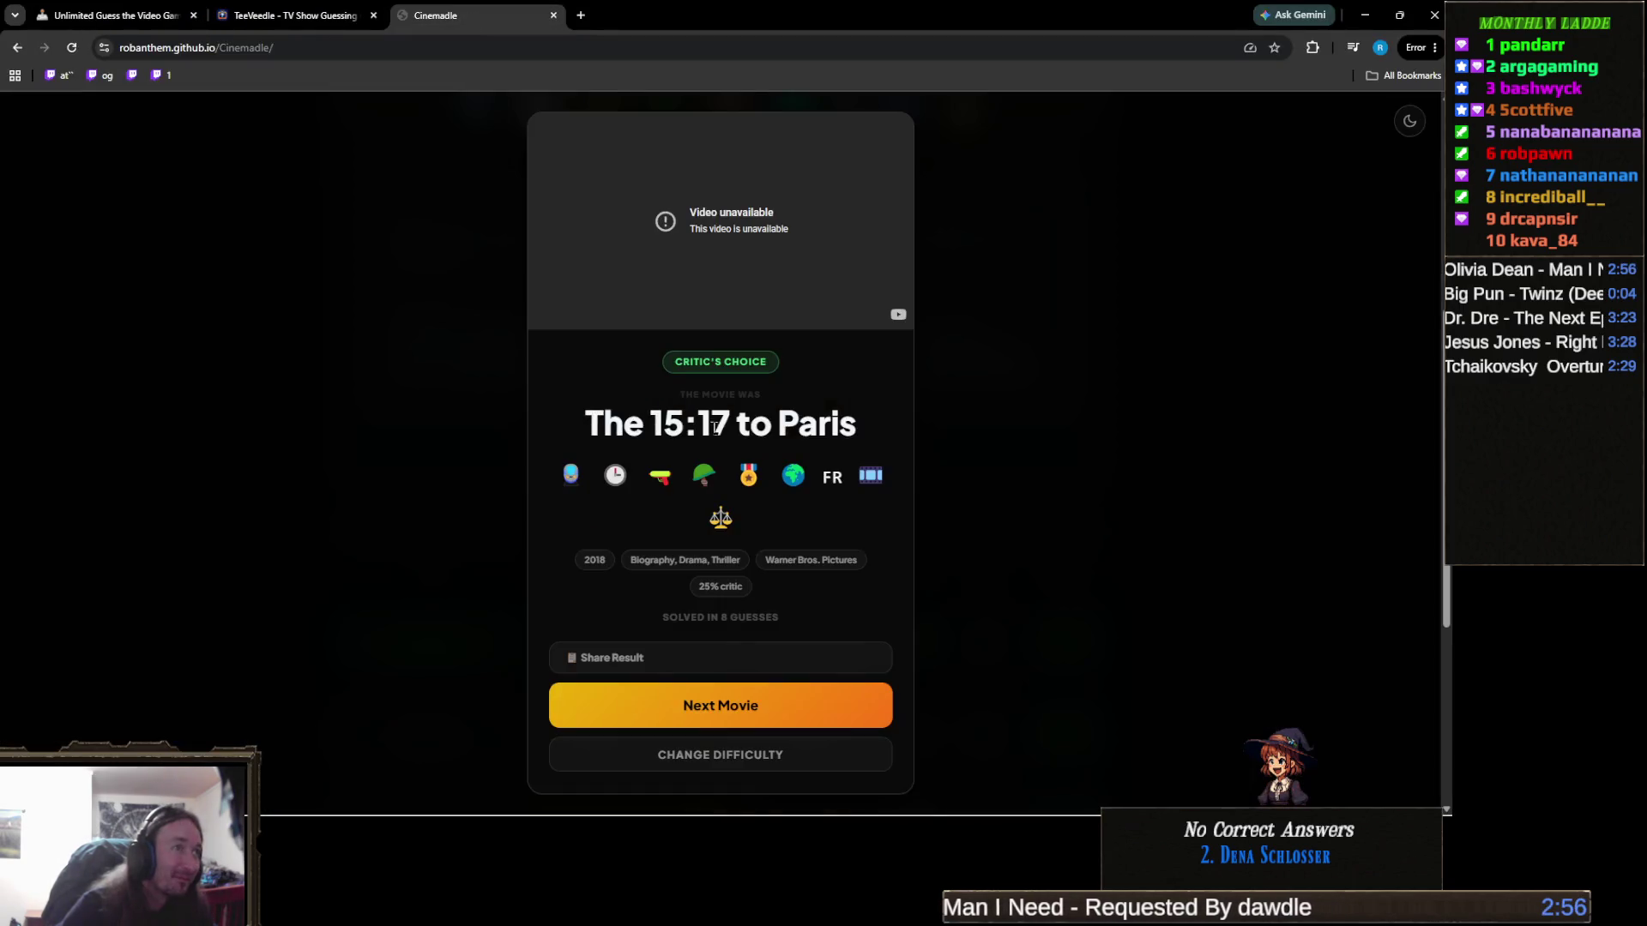
left_click(780, 703)
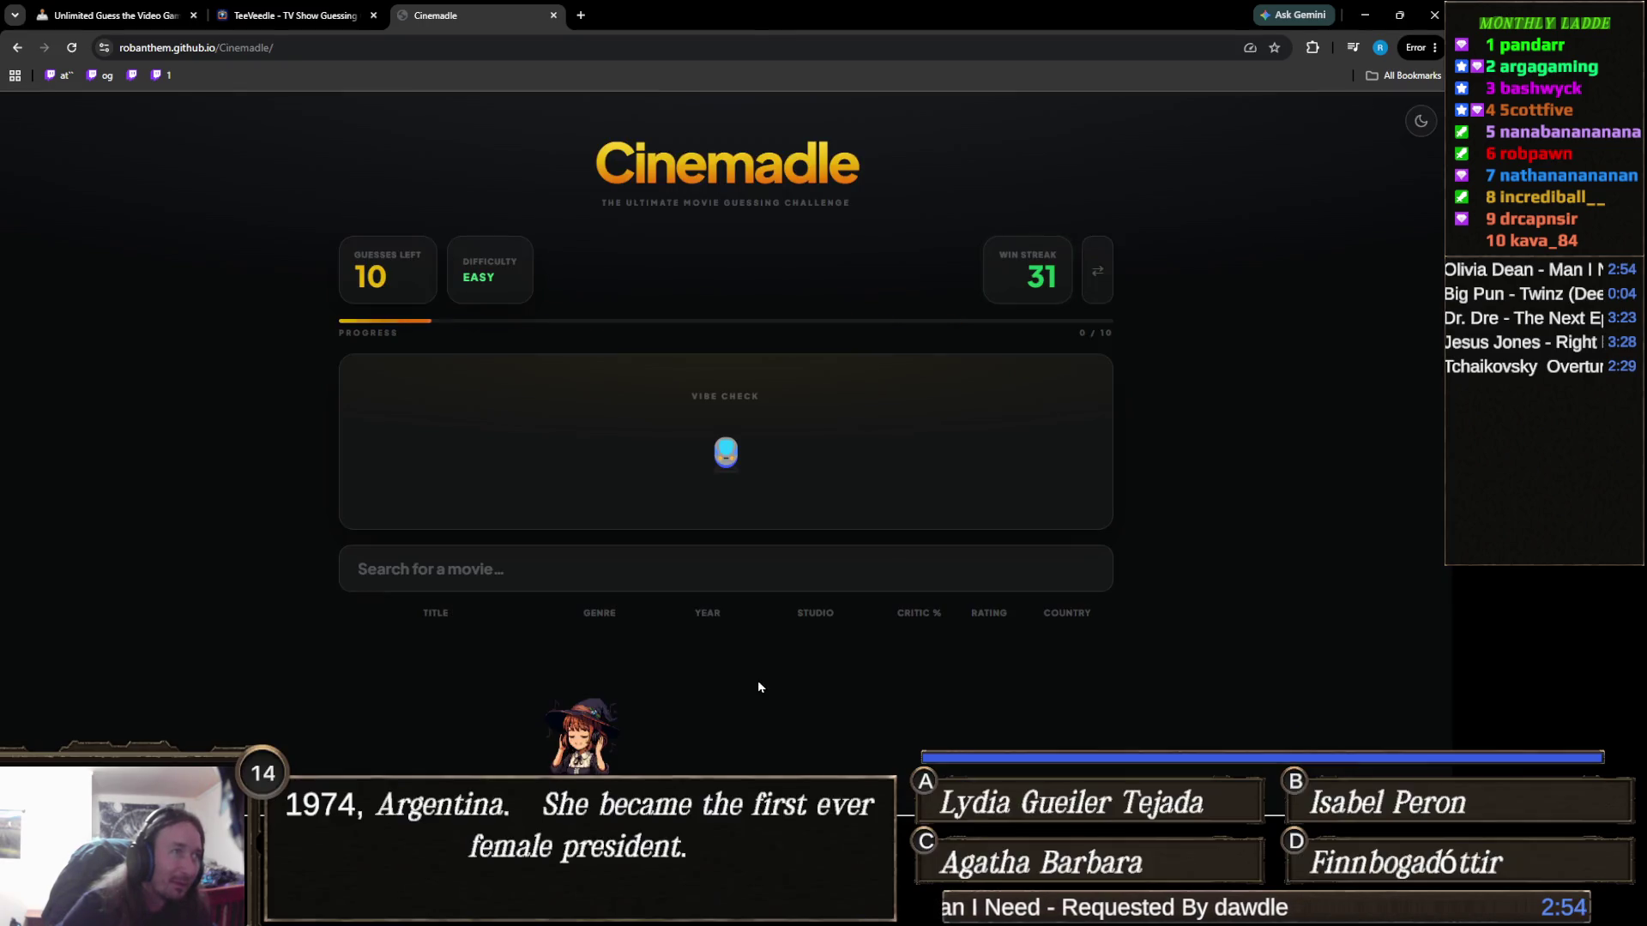
Step: Guess Bullet Train, then The 15:17 to Paris to solve the round
mouse_move(726, 461)
left_click(718, 575)
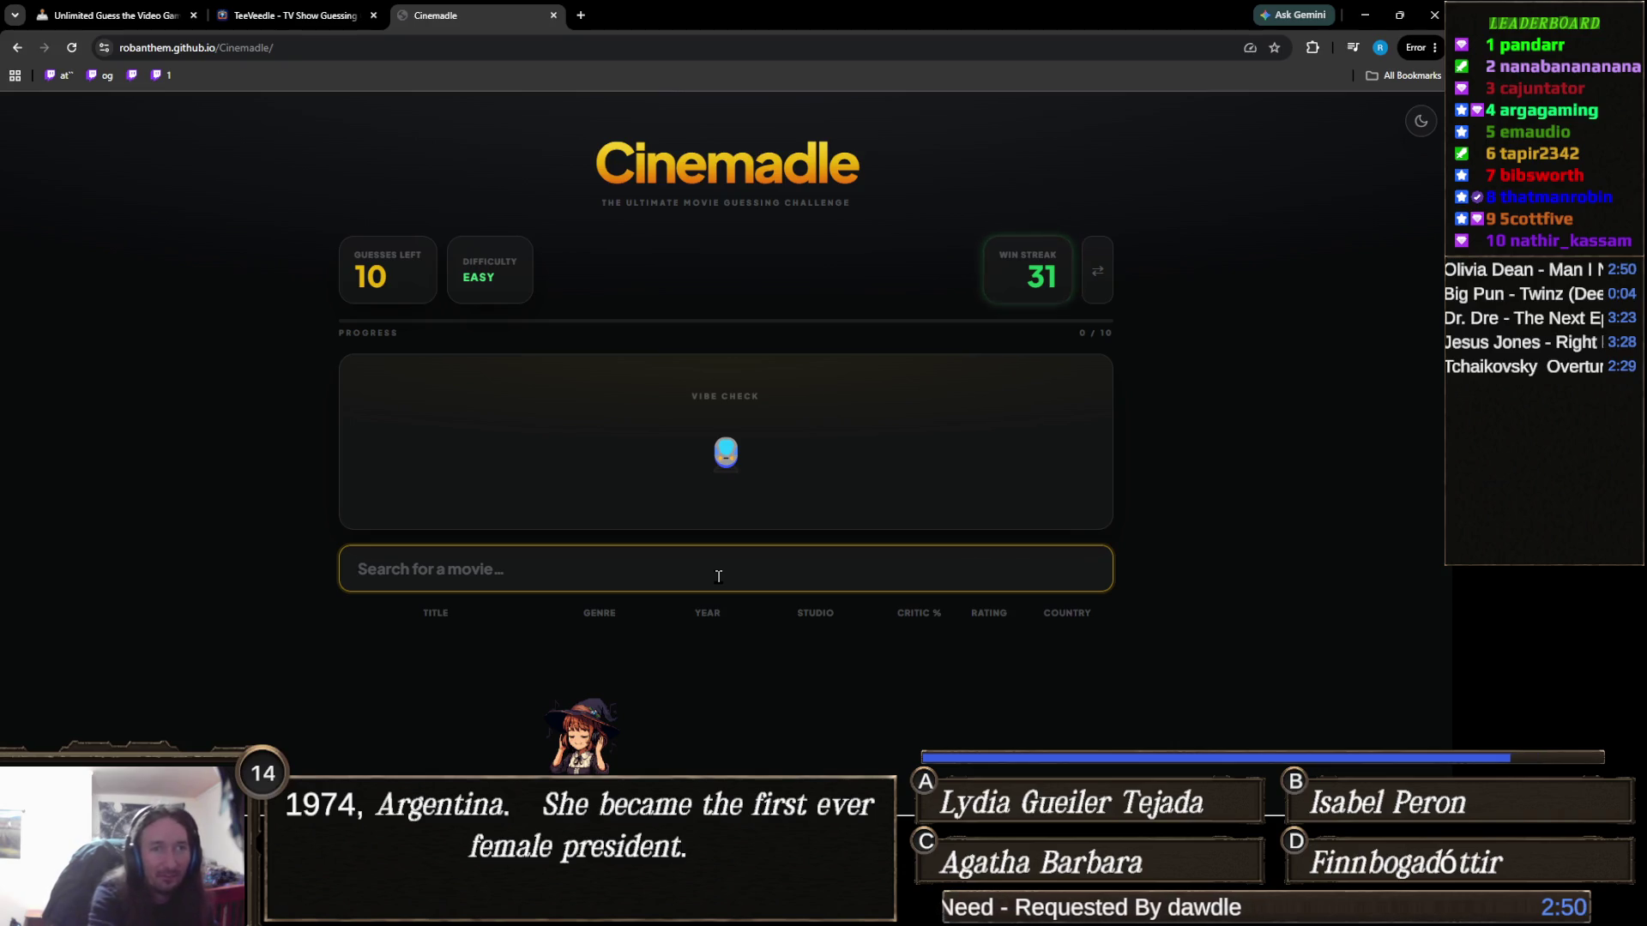
type("bullet")
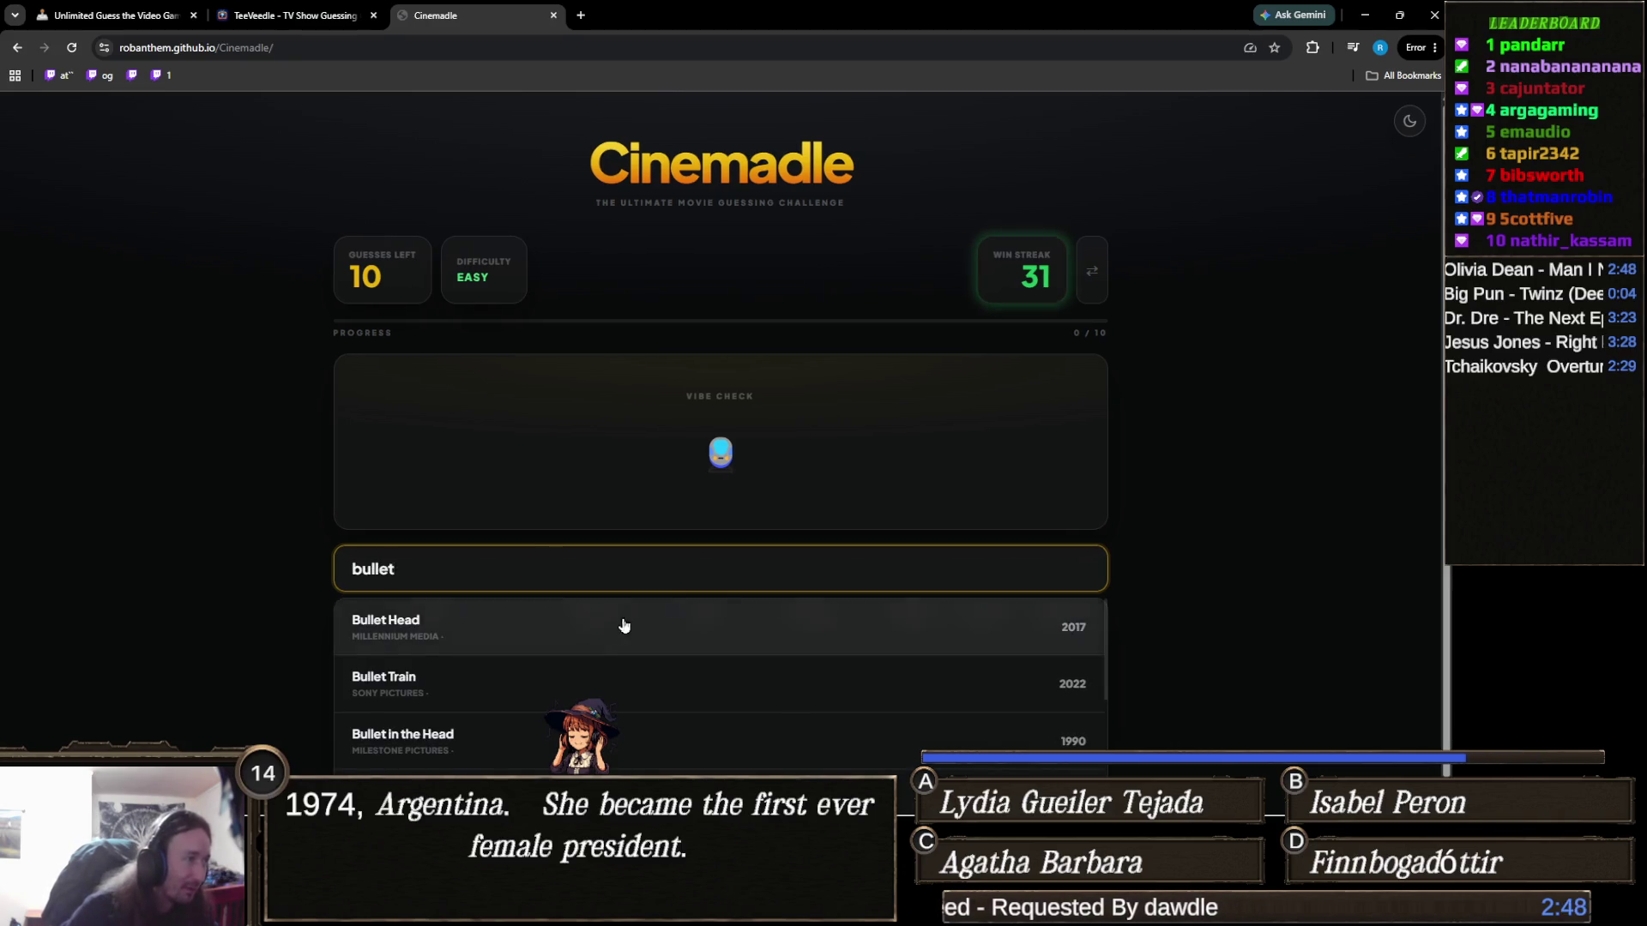
type(" tr")
left_click(423, 636)
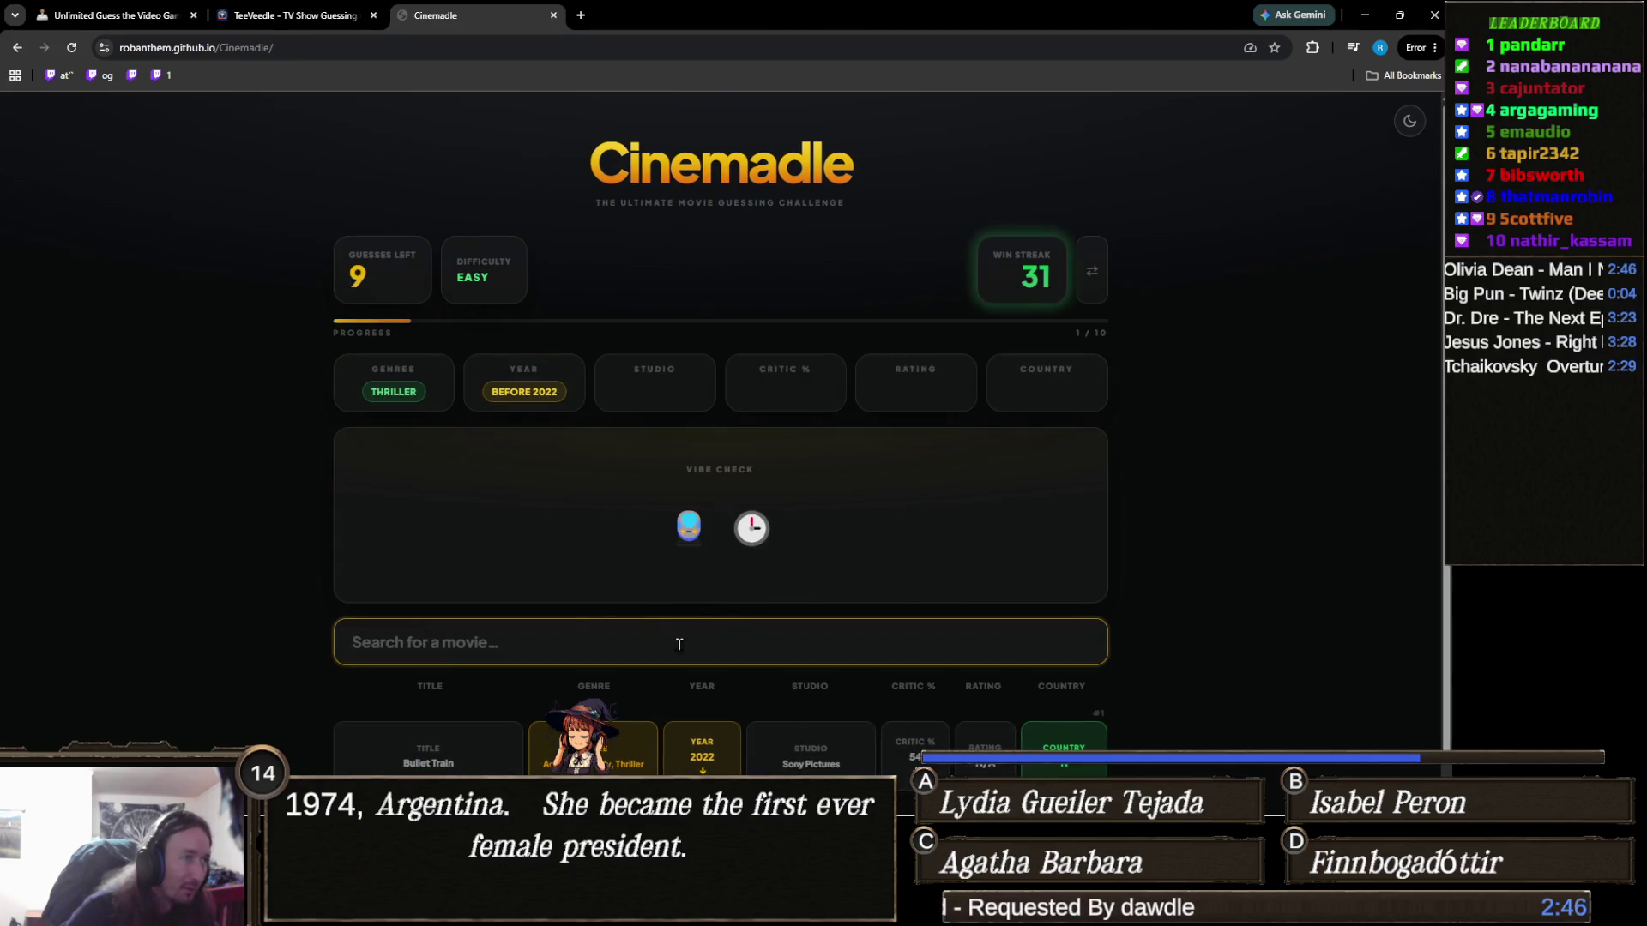
mouse_move(749, 544)
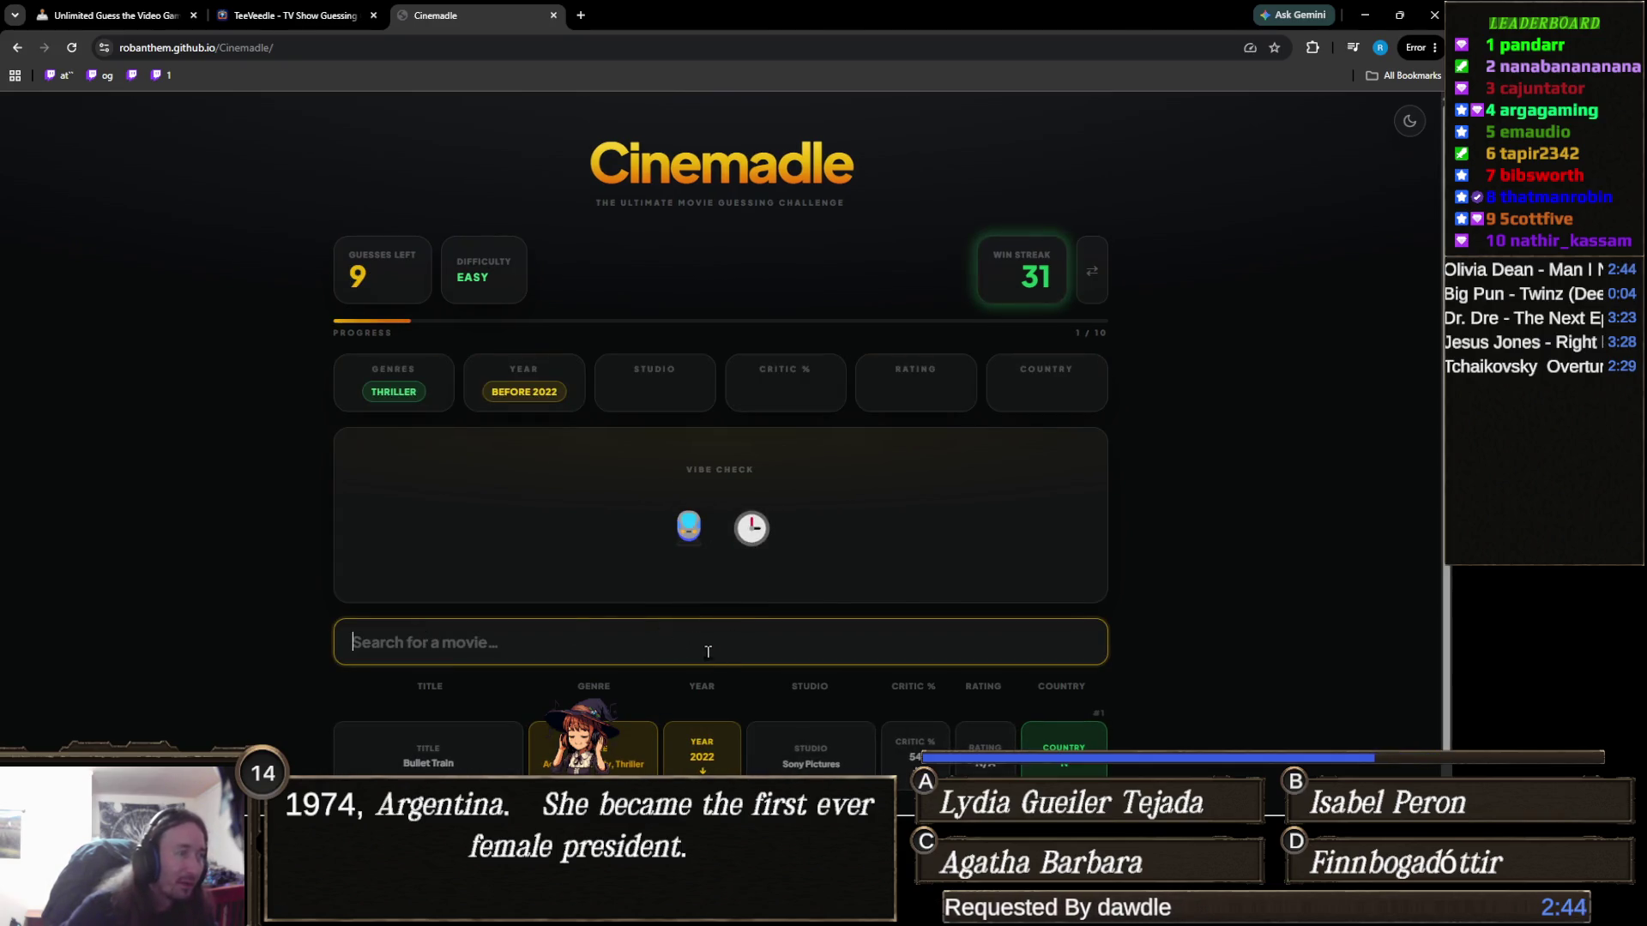
type("15")
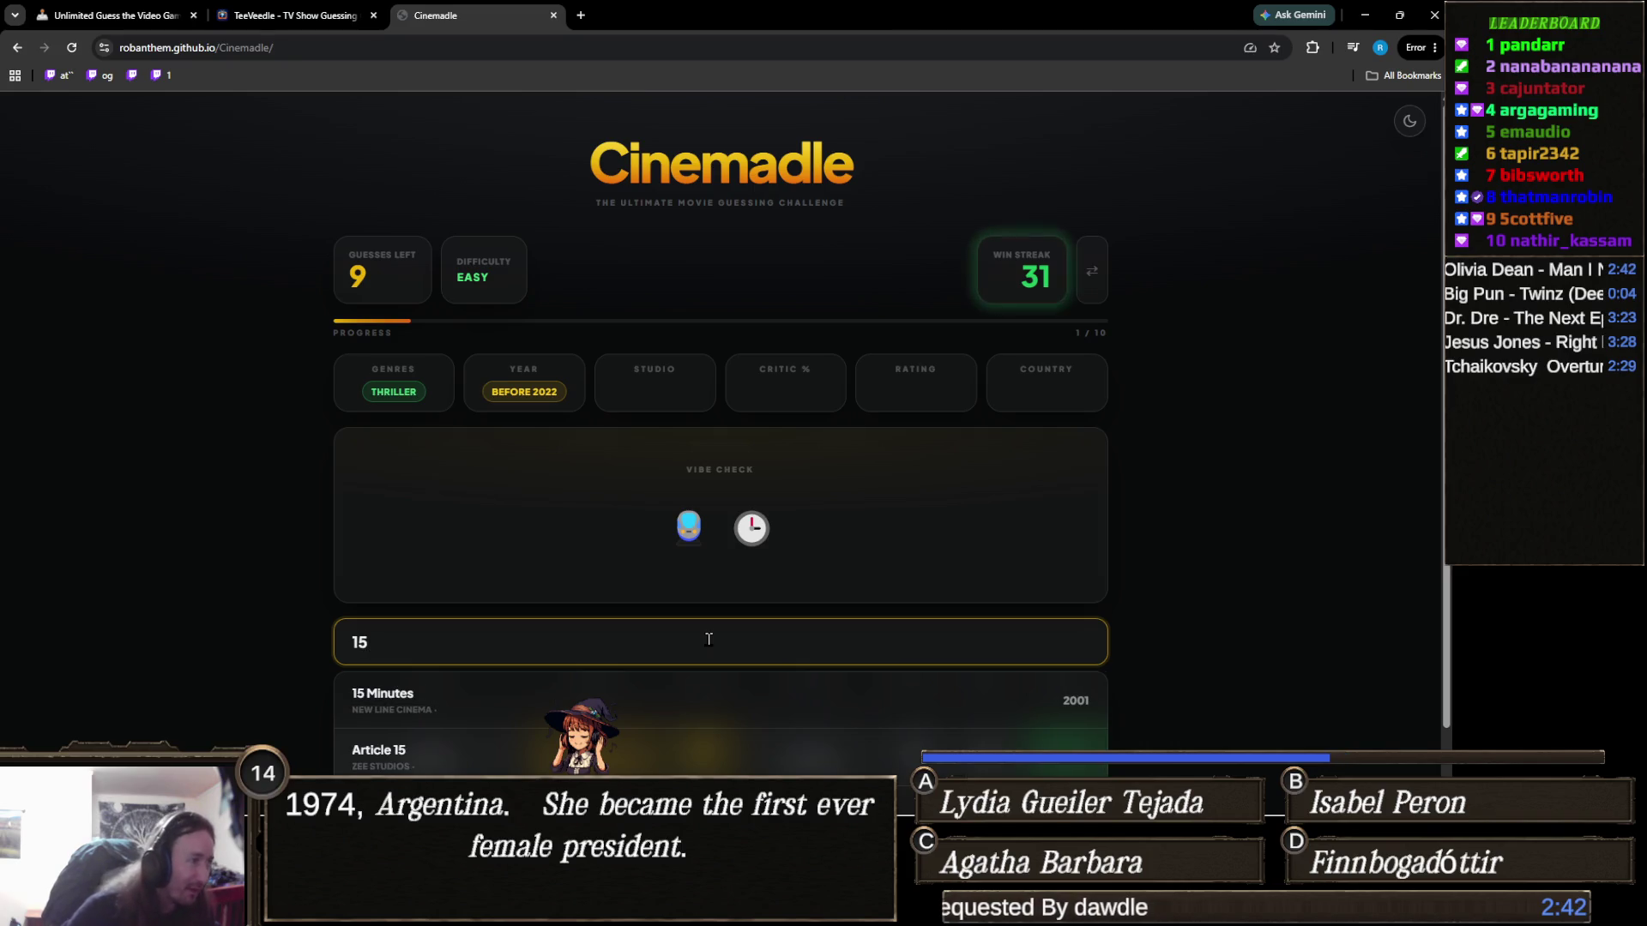
scroll(583, 601, "down", 1)
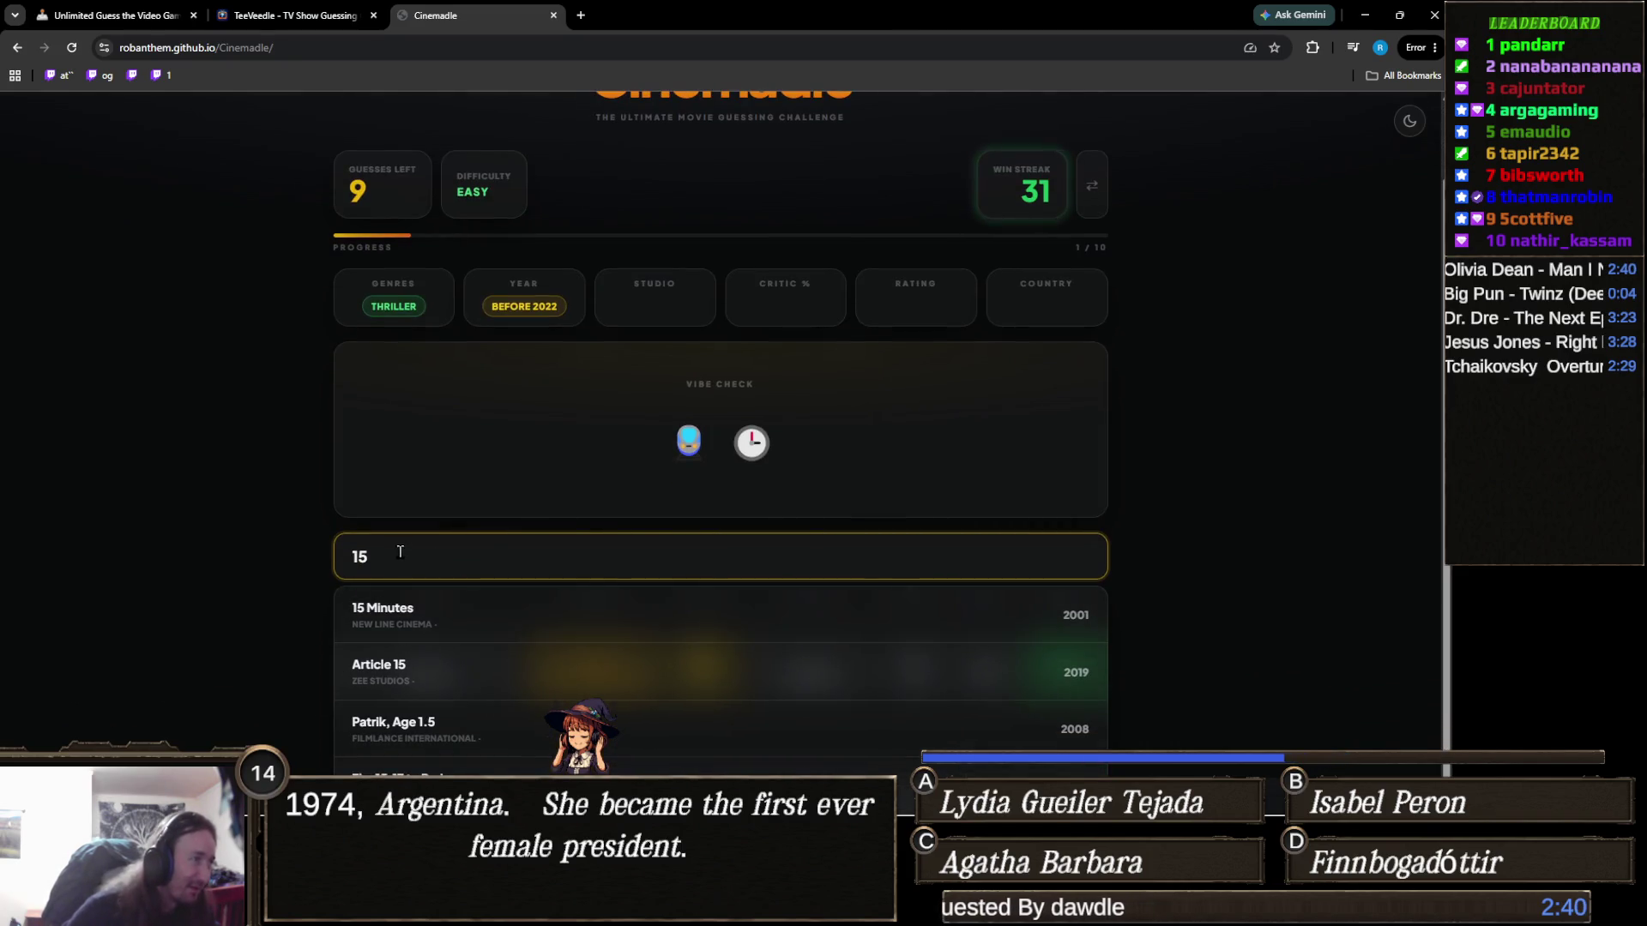
left_click(748, 780)
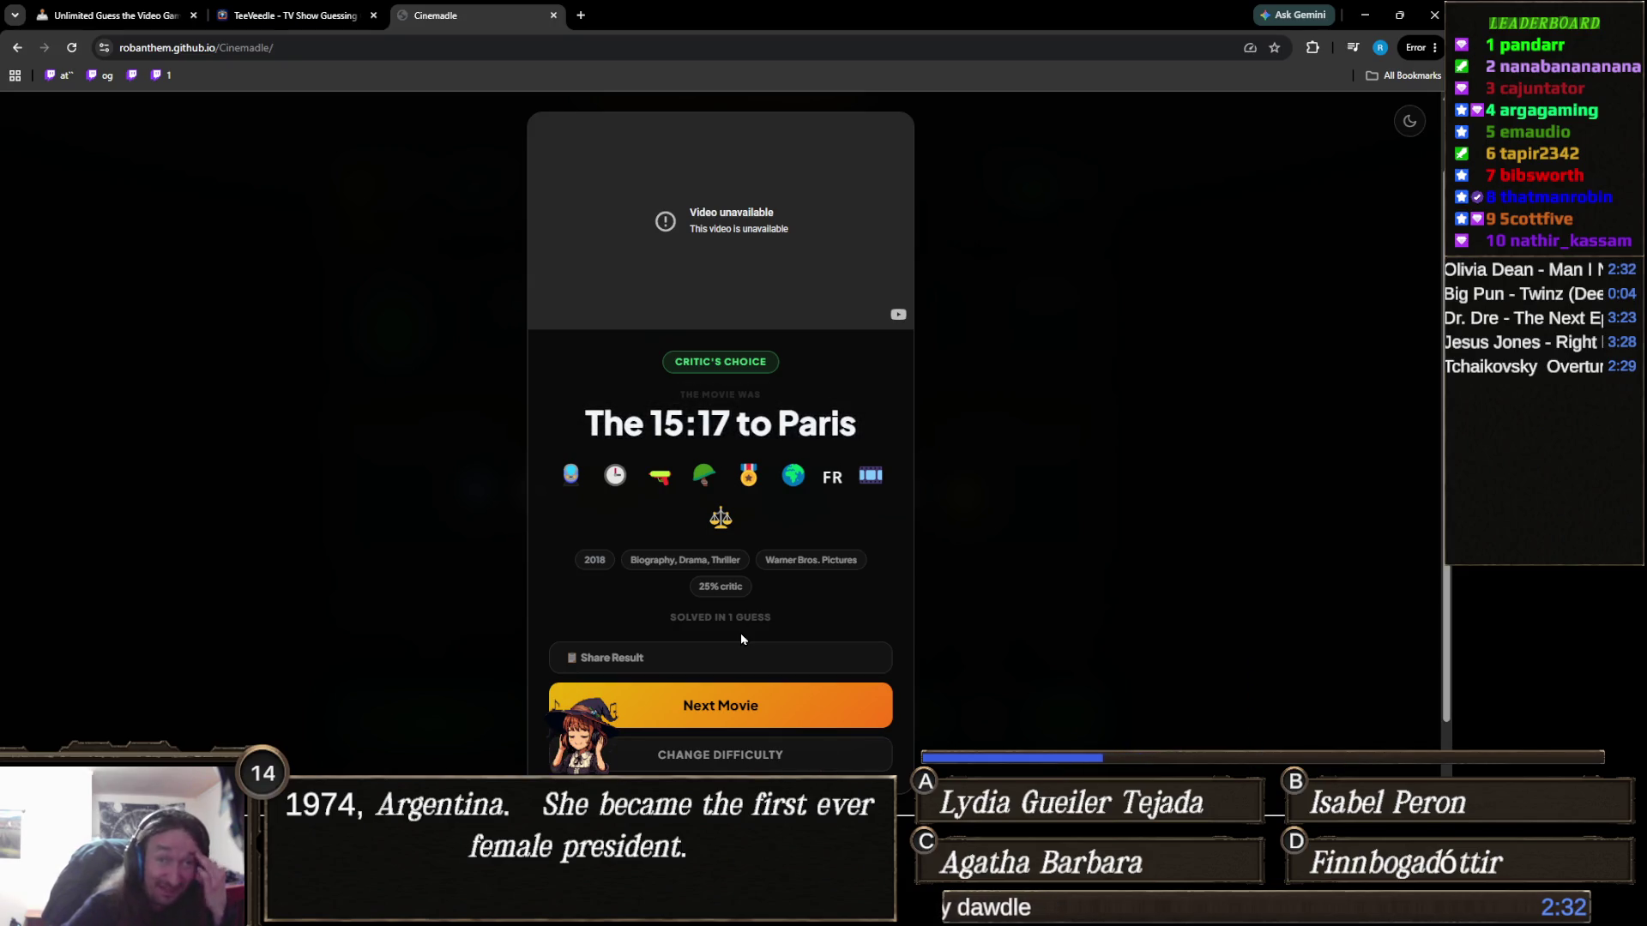
Step: Start the next movie round and place the cursor in the guess search box
left_click(803, 713)
mouse_move(728, 472)
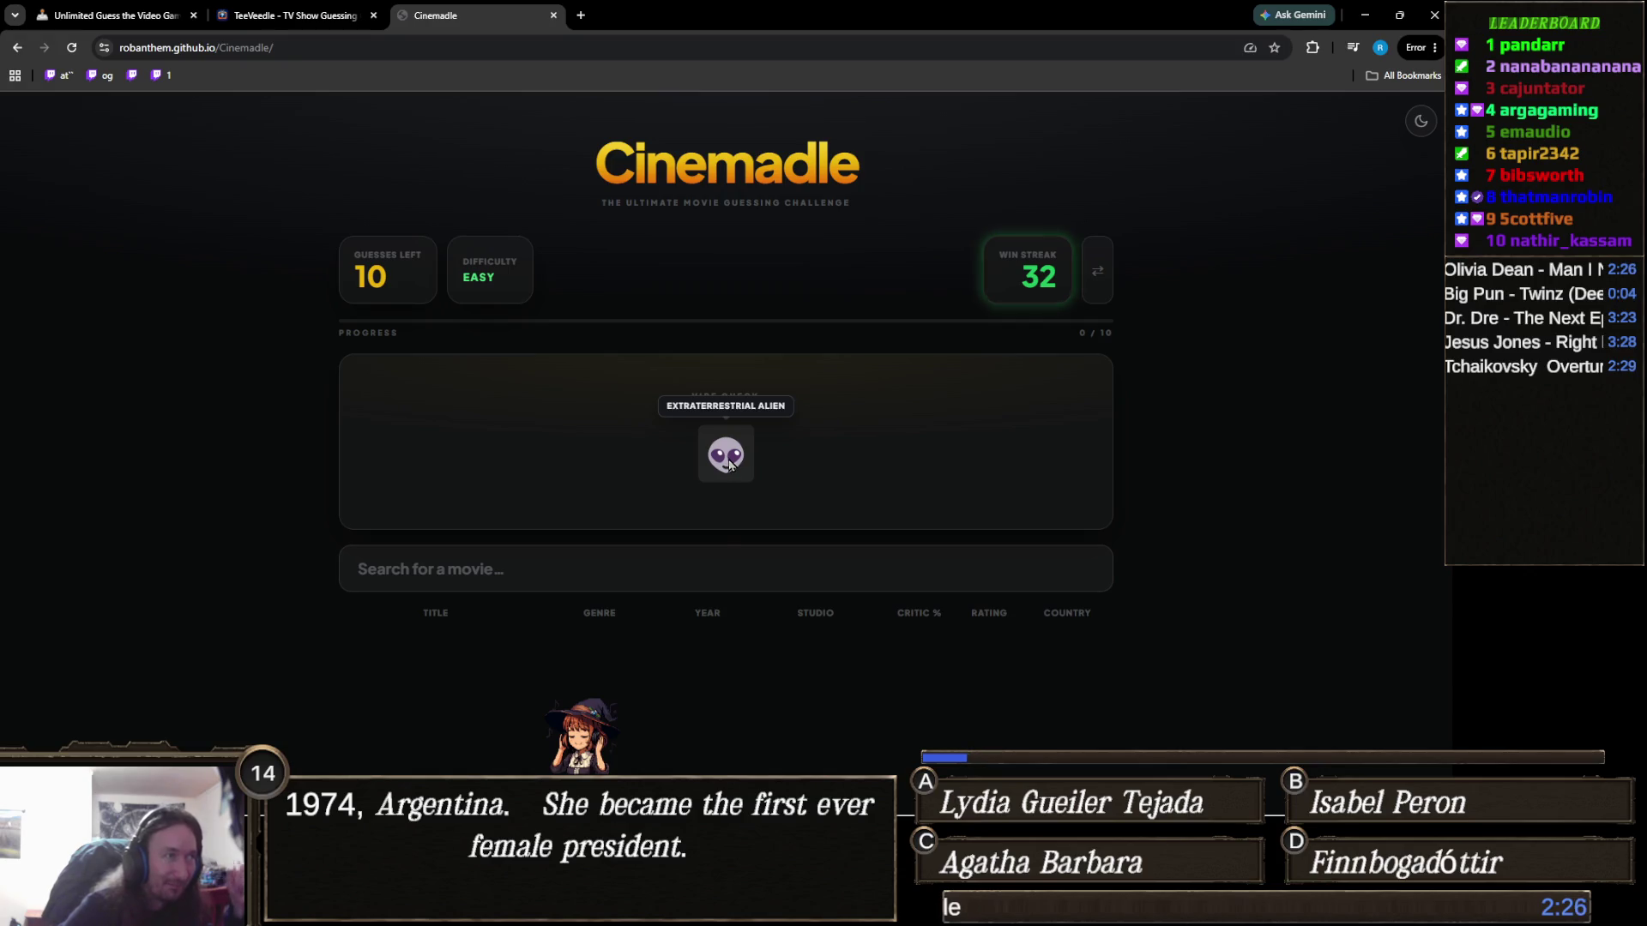
left_click(725, 554)
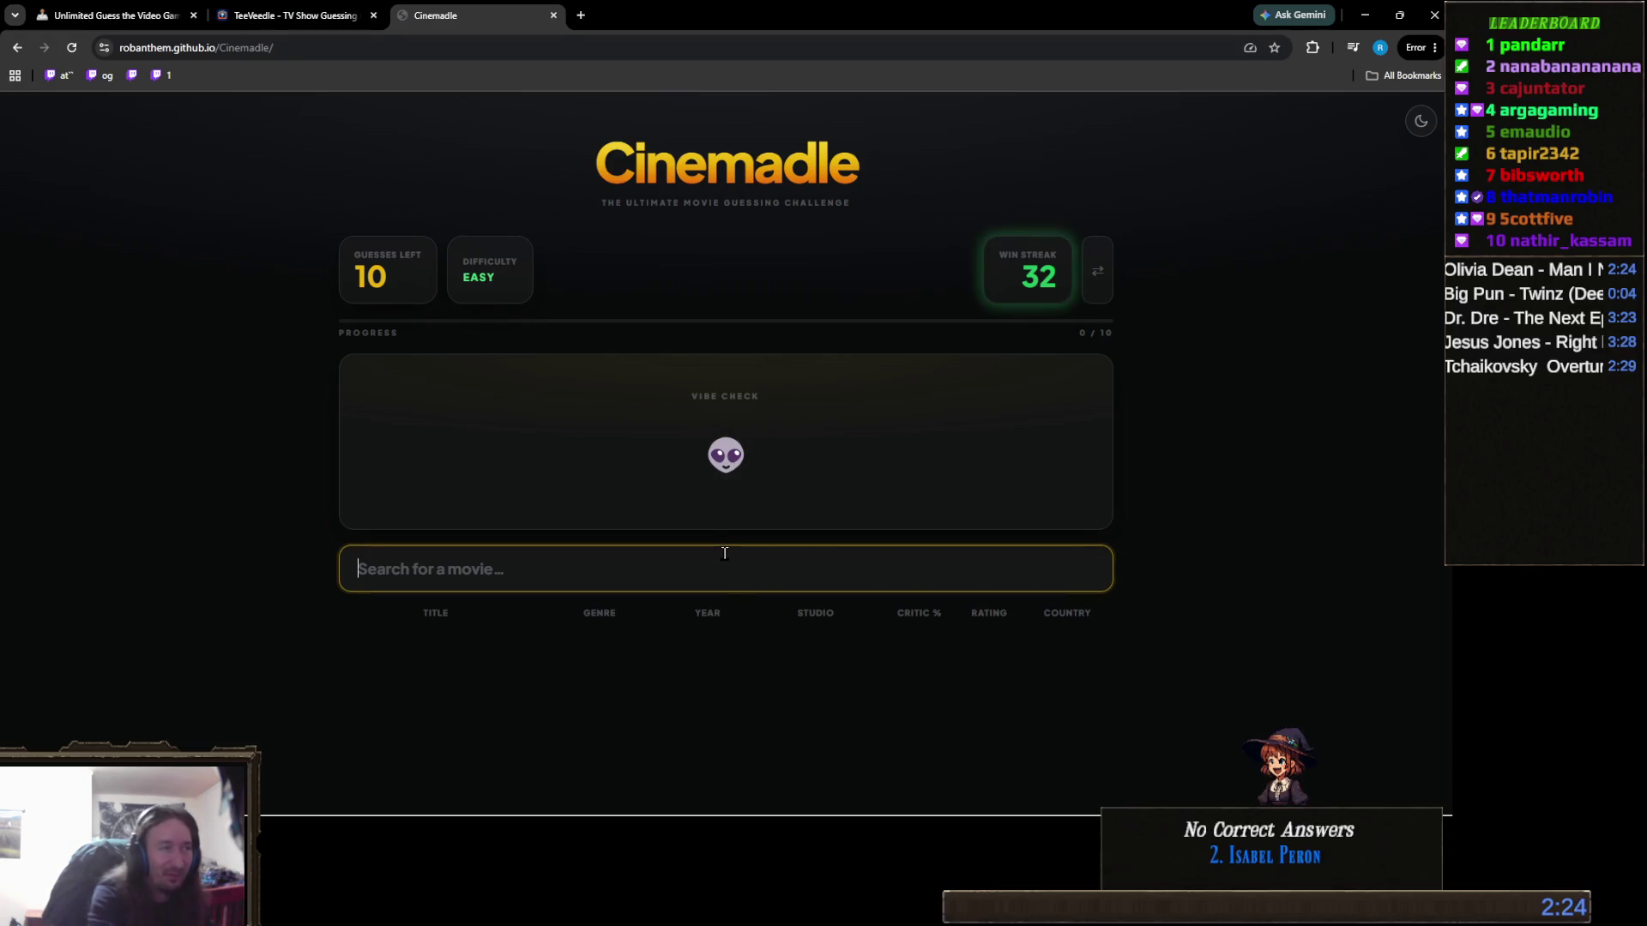
Step: Guess Alien, then search 'alien' again and submit Cowboys & Aliens as the second guess
type("alien")
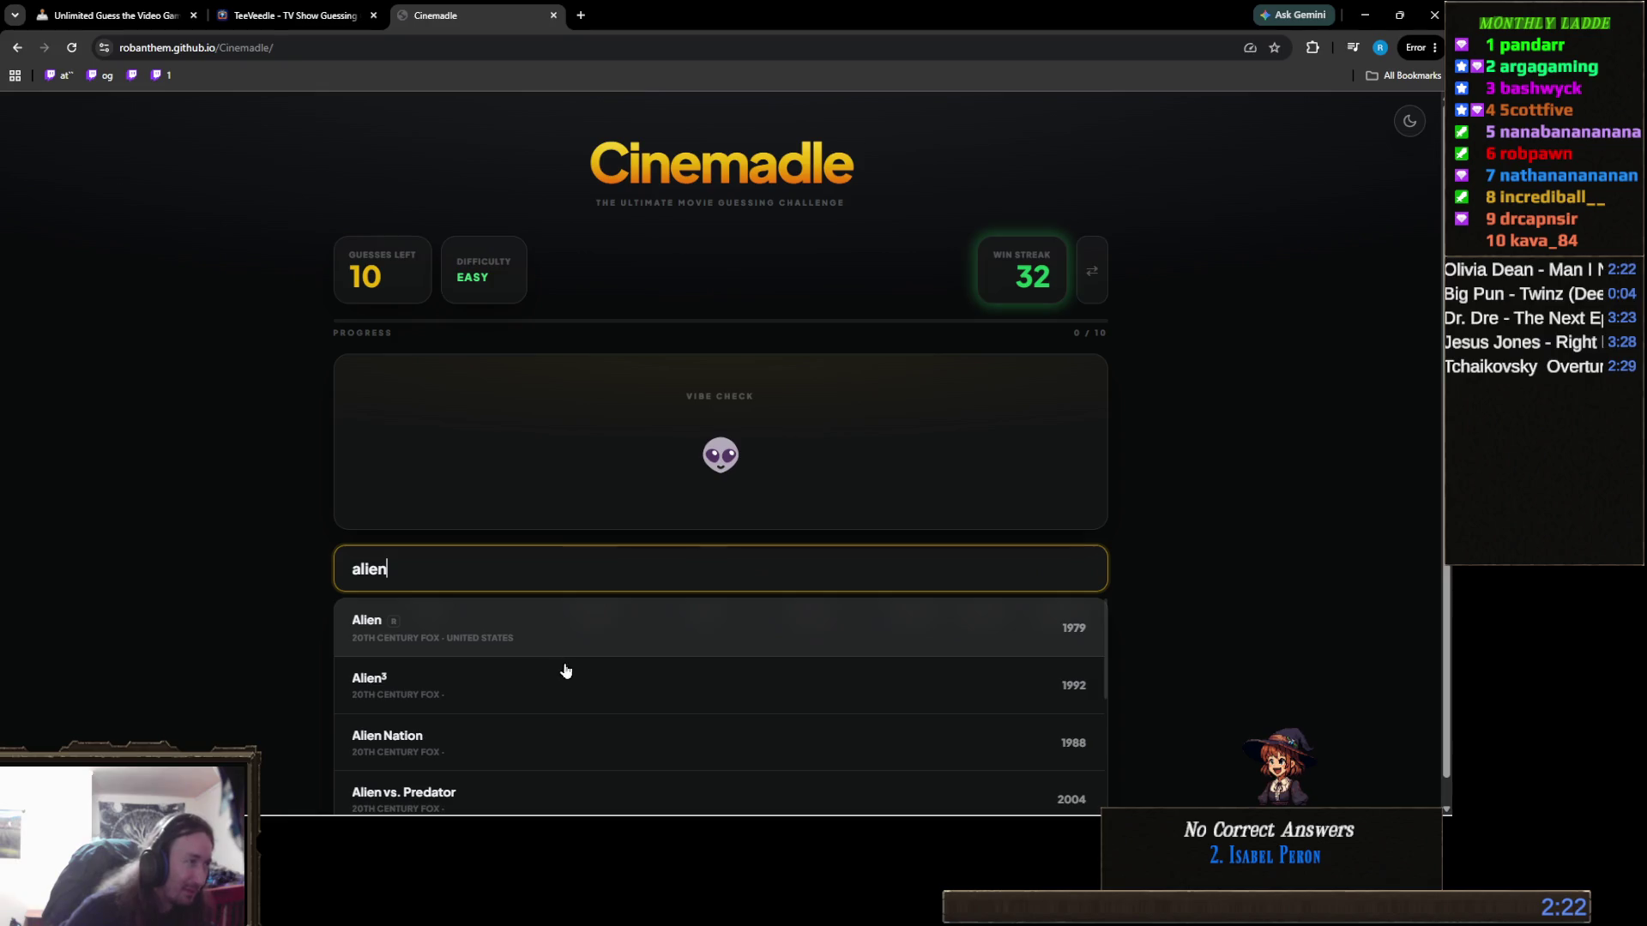
left_click(650, 637)
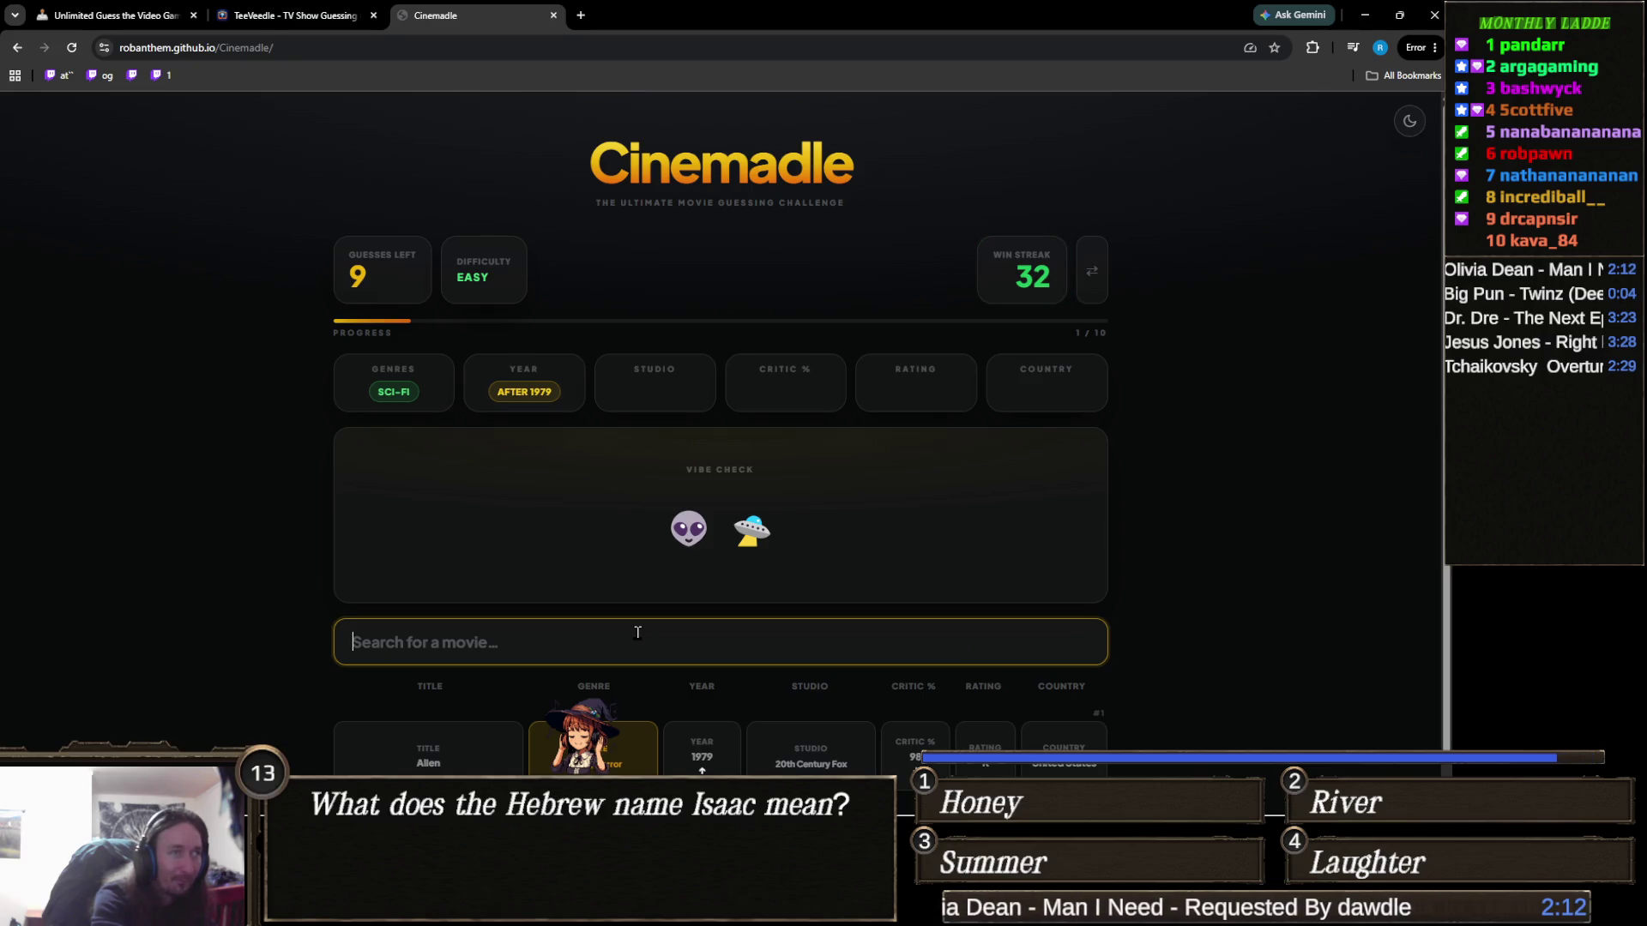
type("alien")
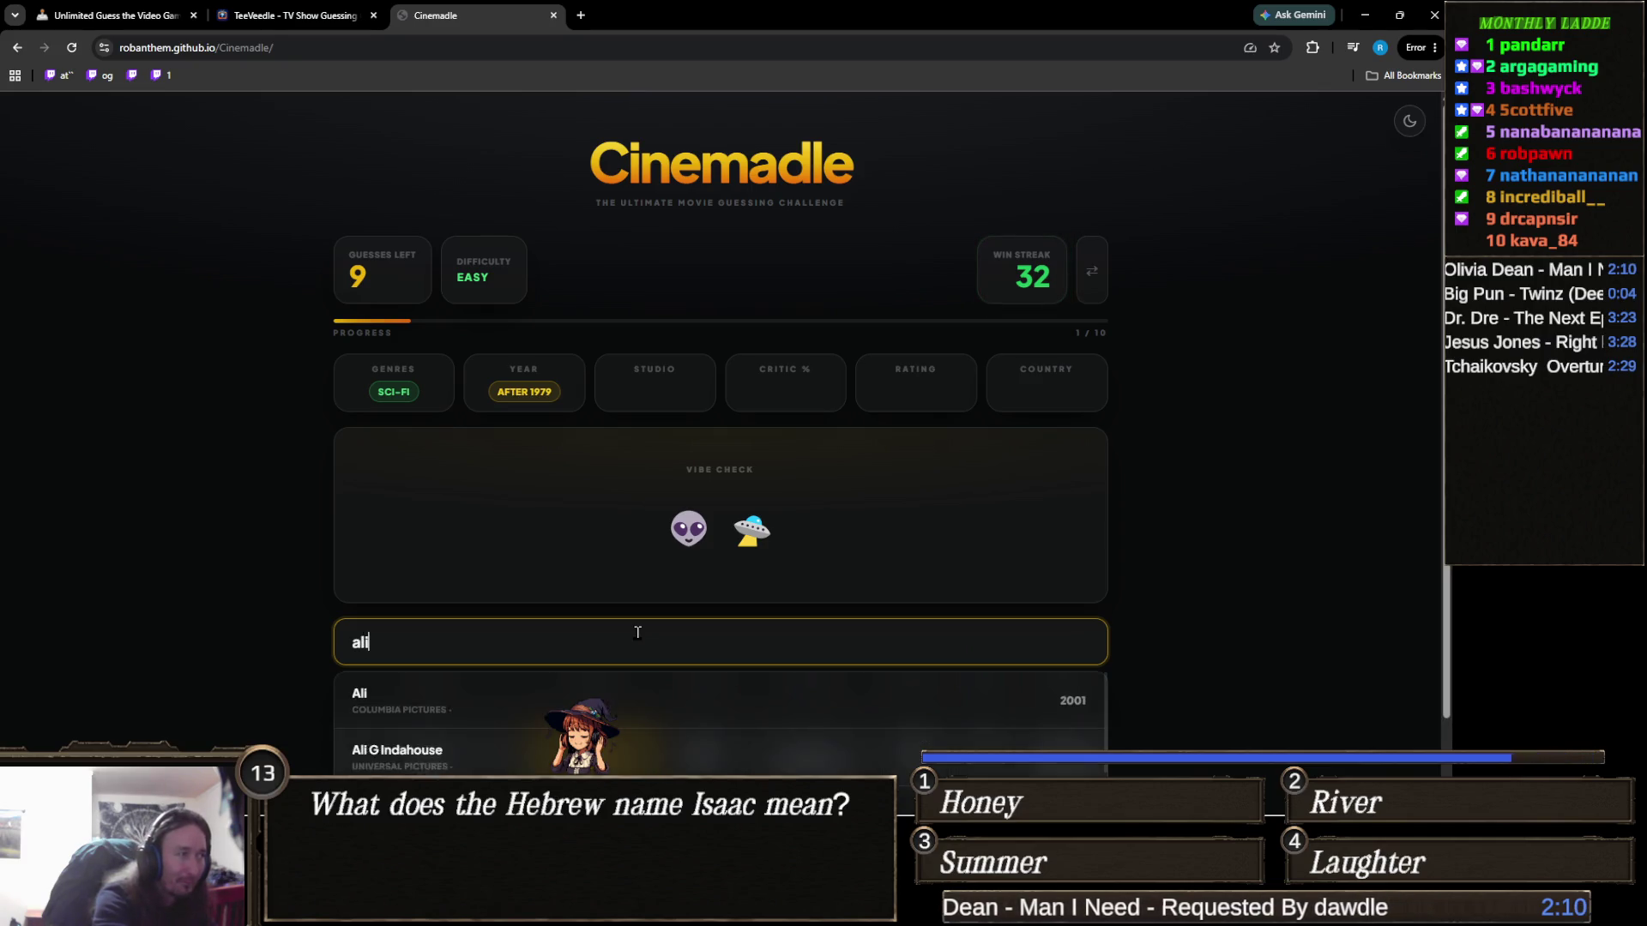
scroll(484, 475, "down", 1)
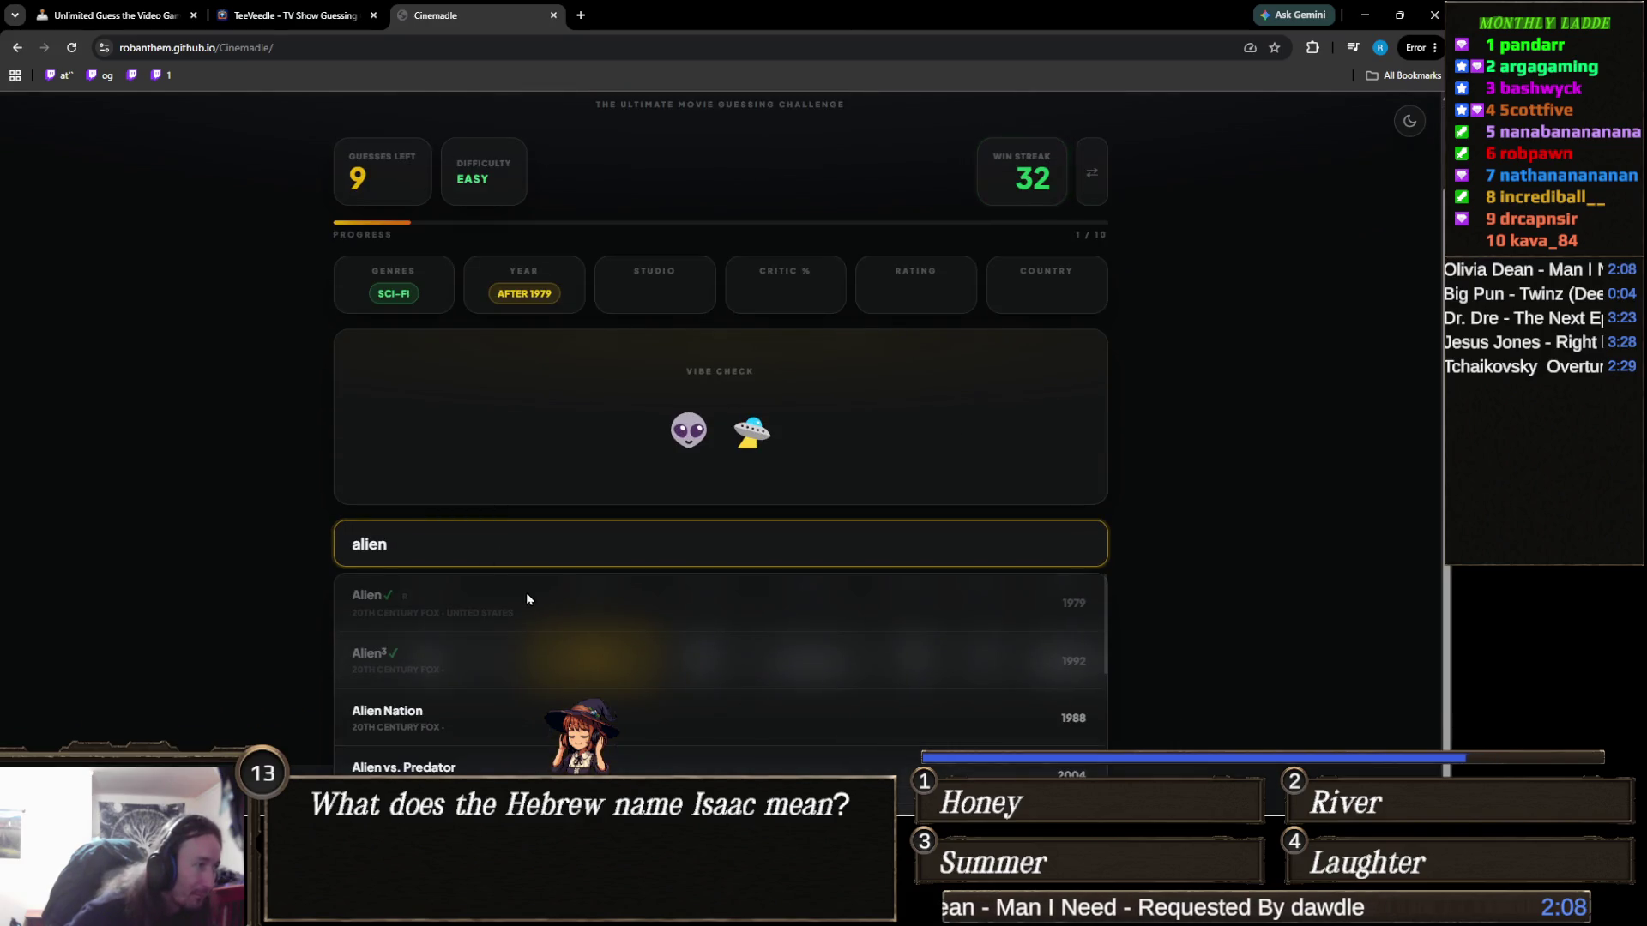
scroll(515, 678, "down", 3)
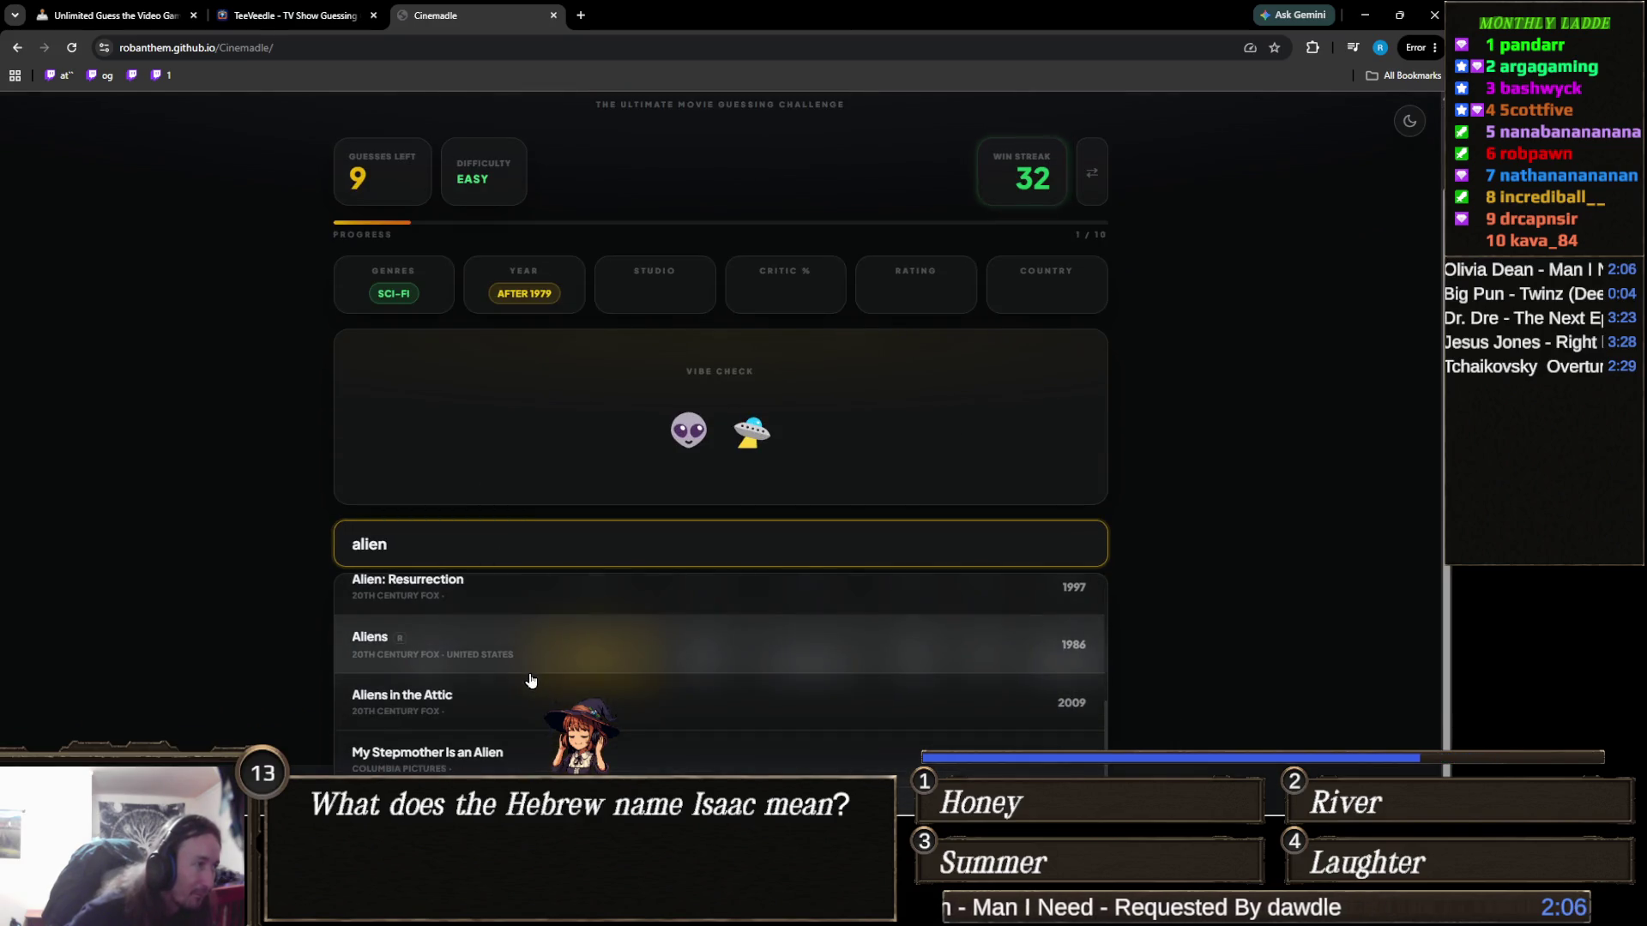
double_click(432, 532)
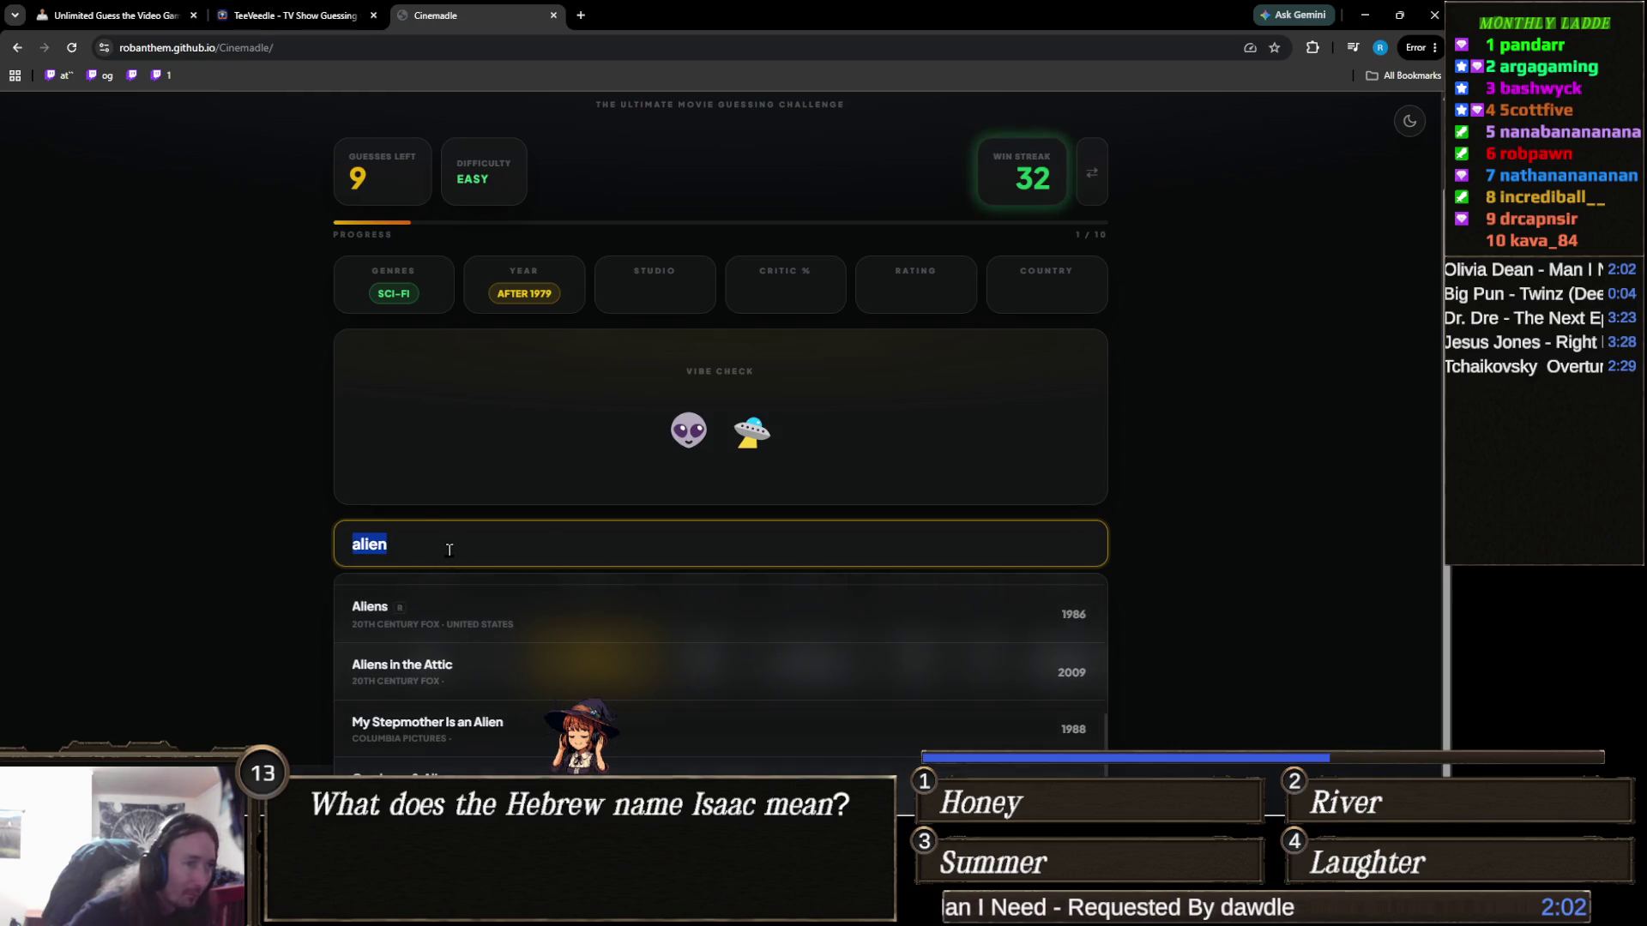
key("alt+Tab")
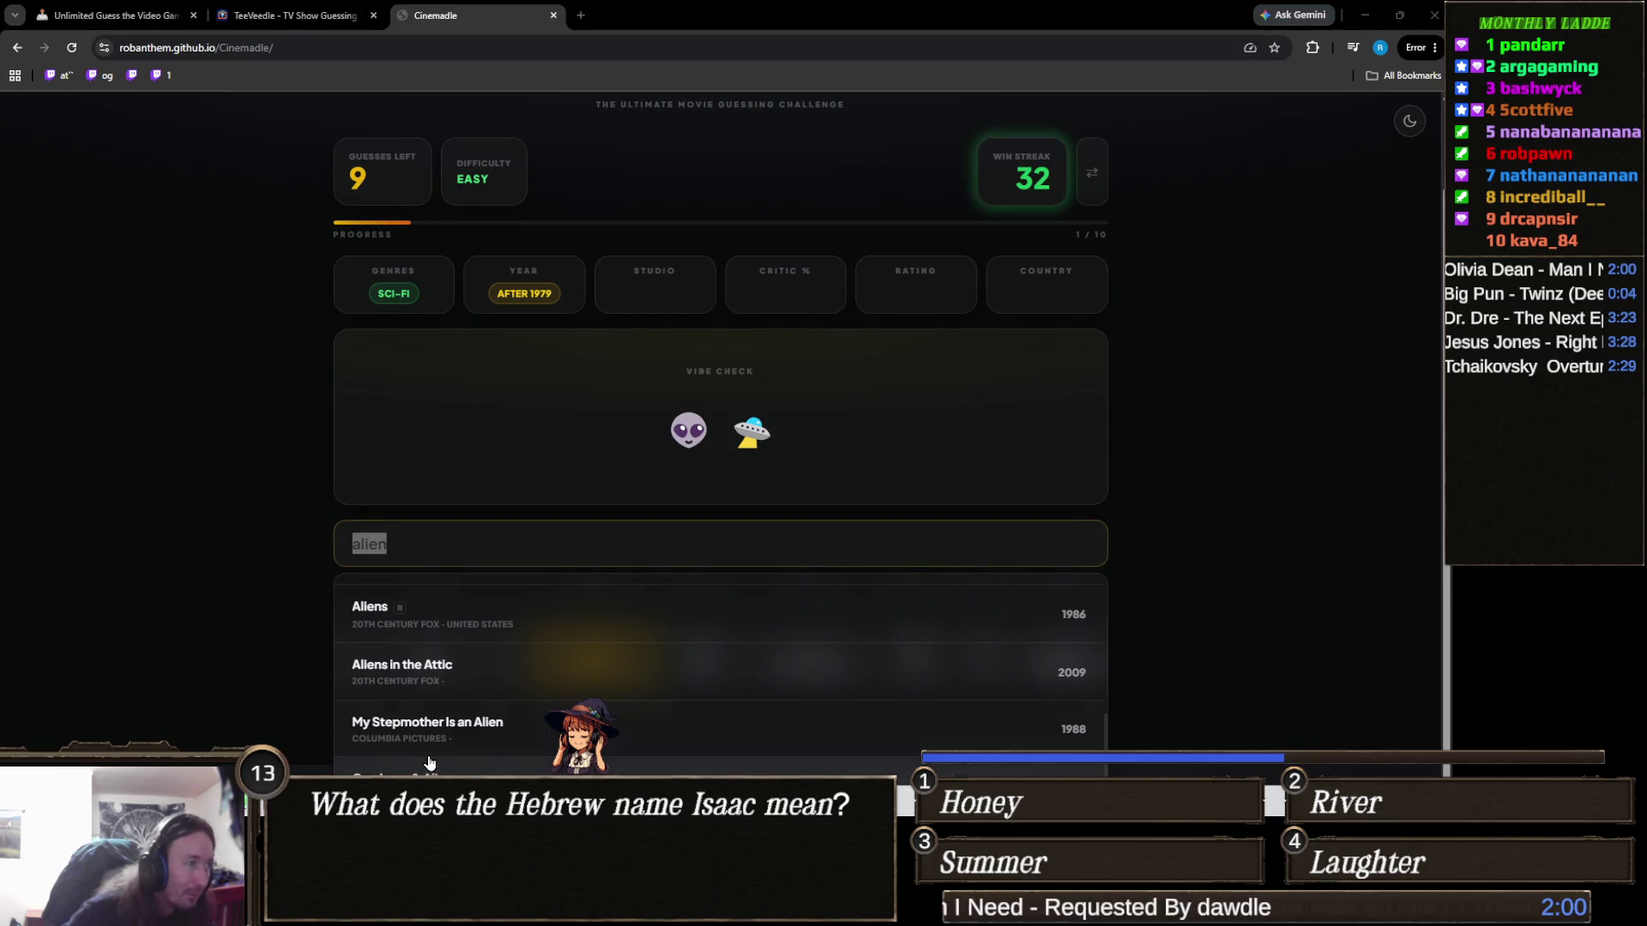
key("alt+Tab")
left_click(515, 777)
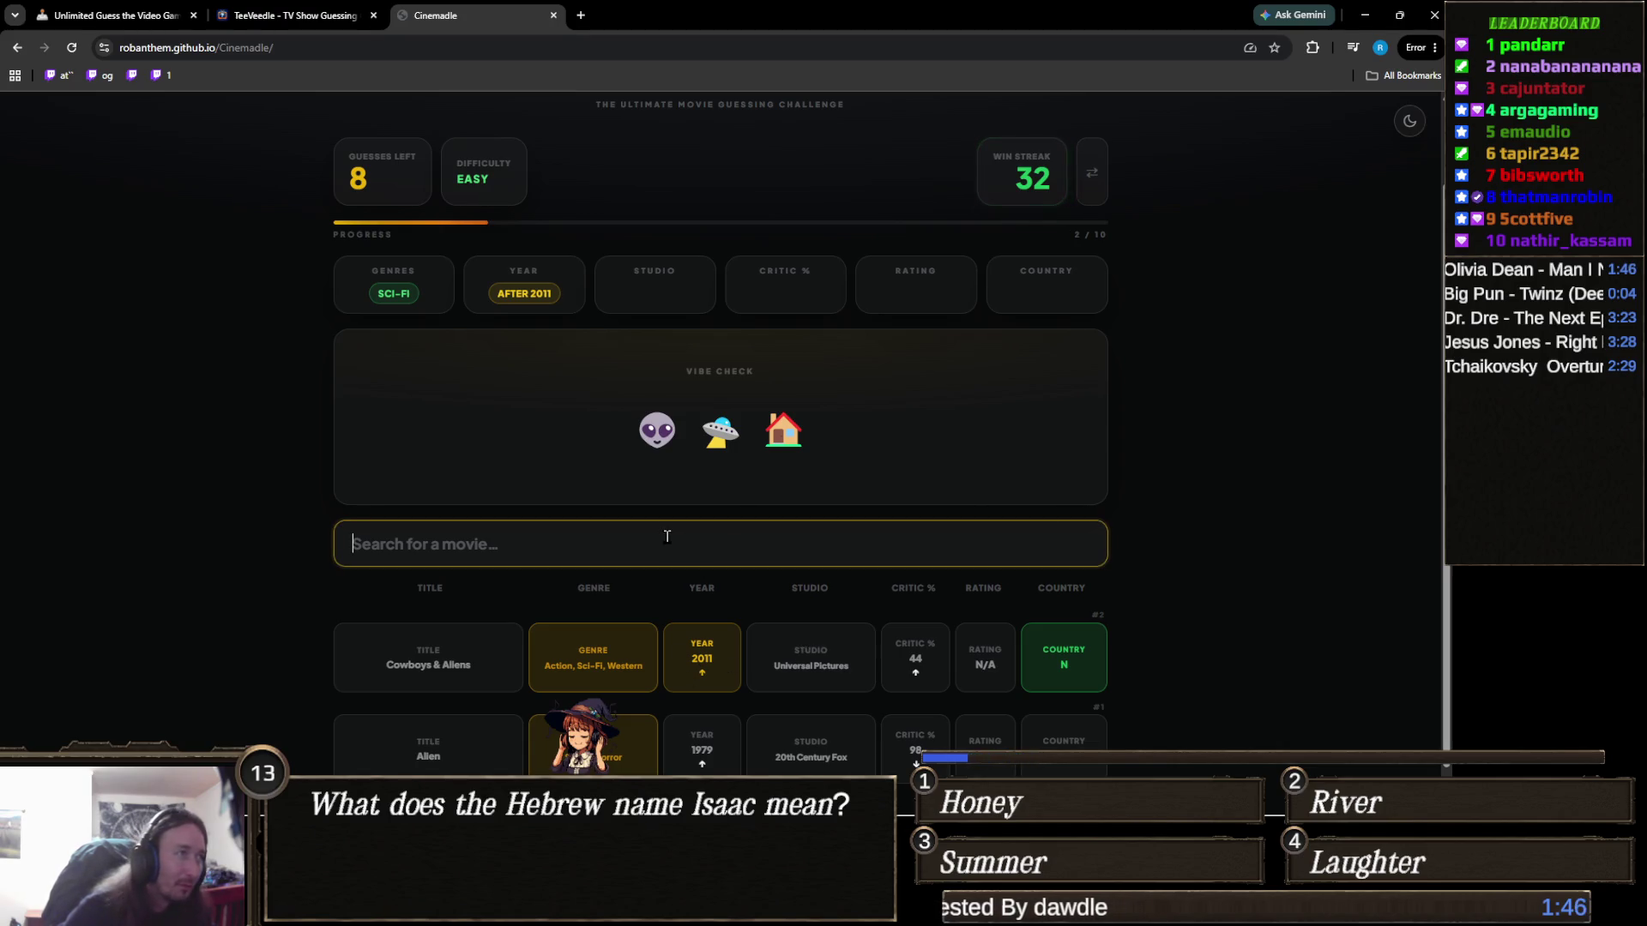
Step: Try and clear the searches 'et' and 'hitchh', then scroll back to the top
type("et")
key("ctrl+a")
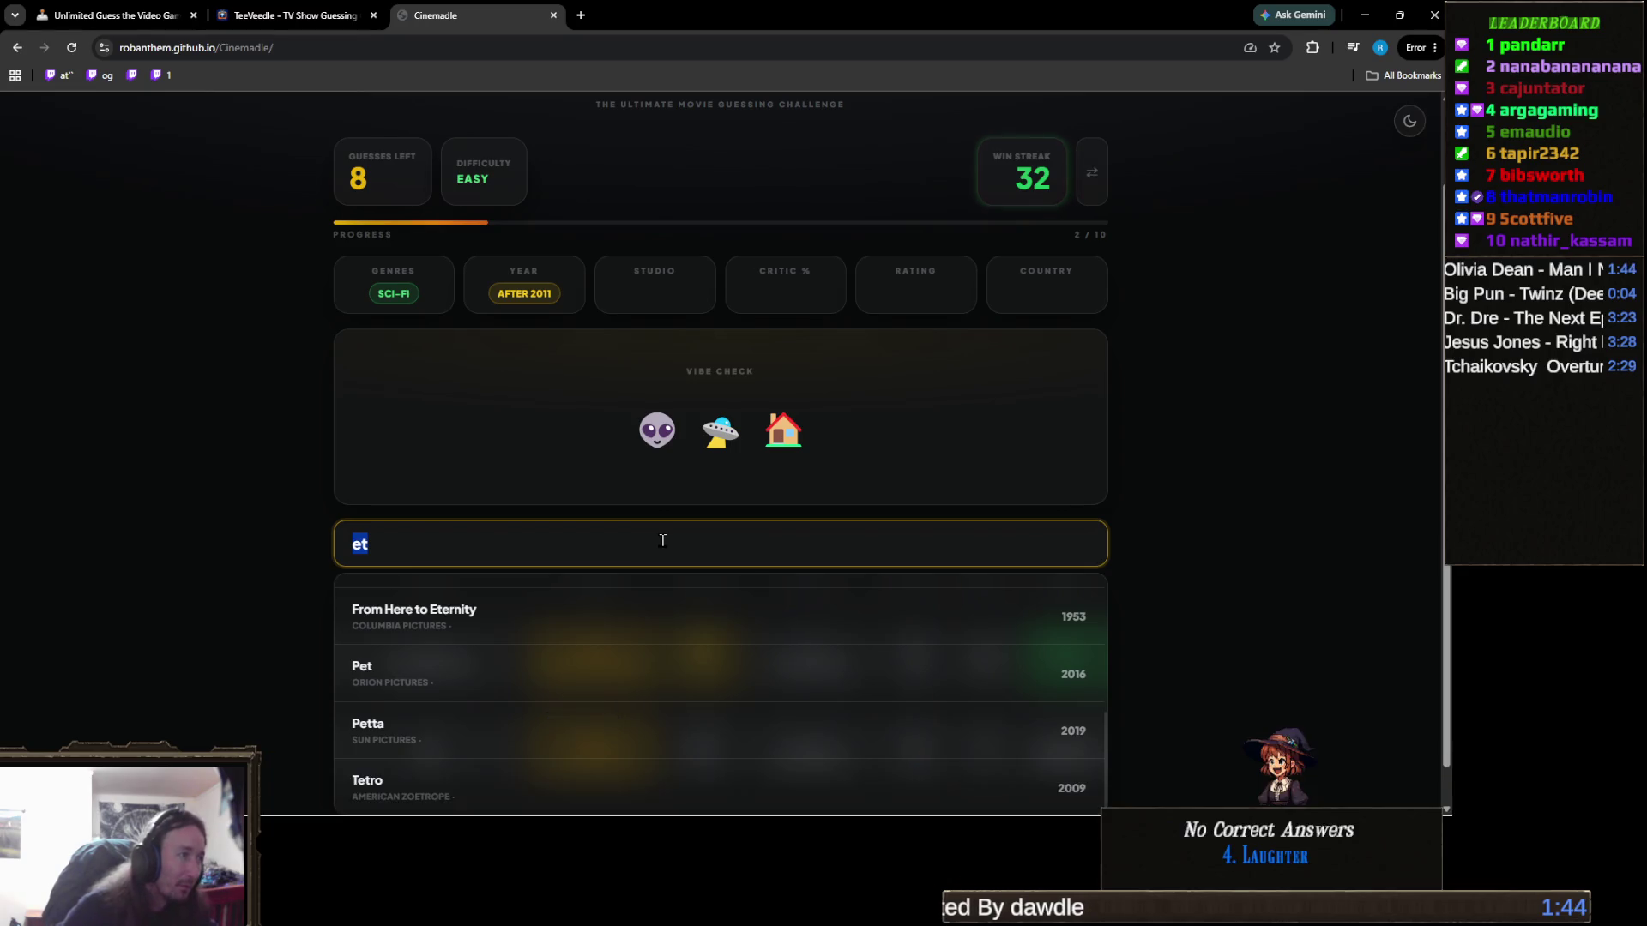
key("BackSpace")
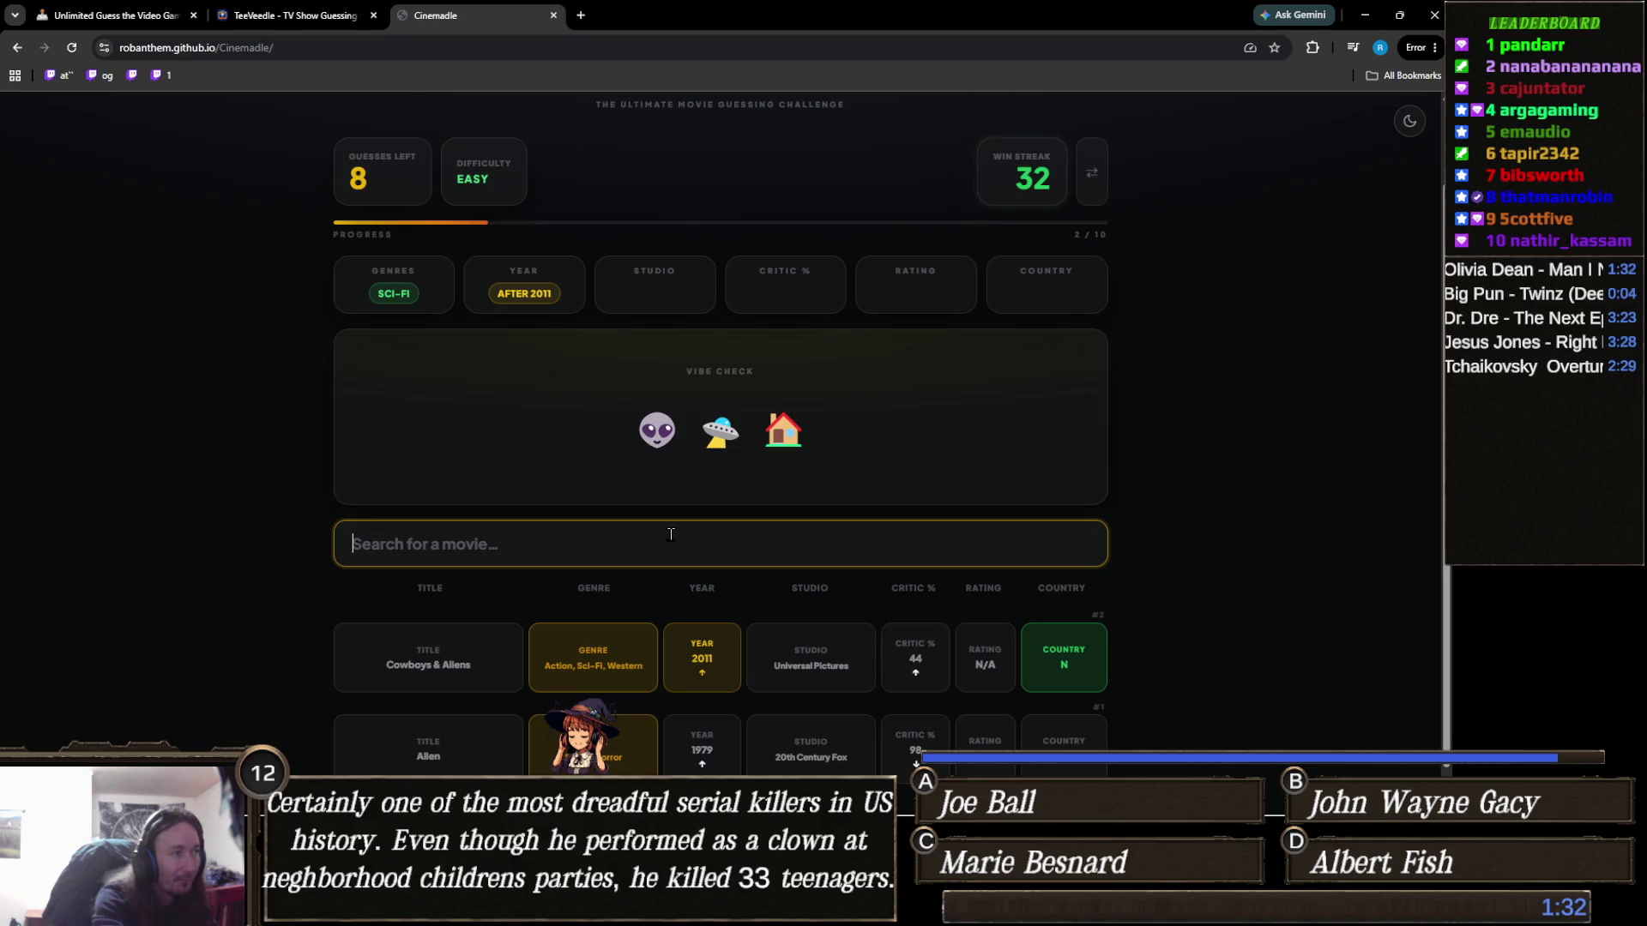
type("hitchh")
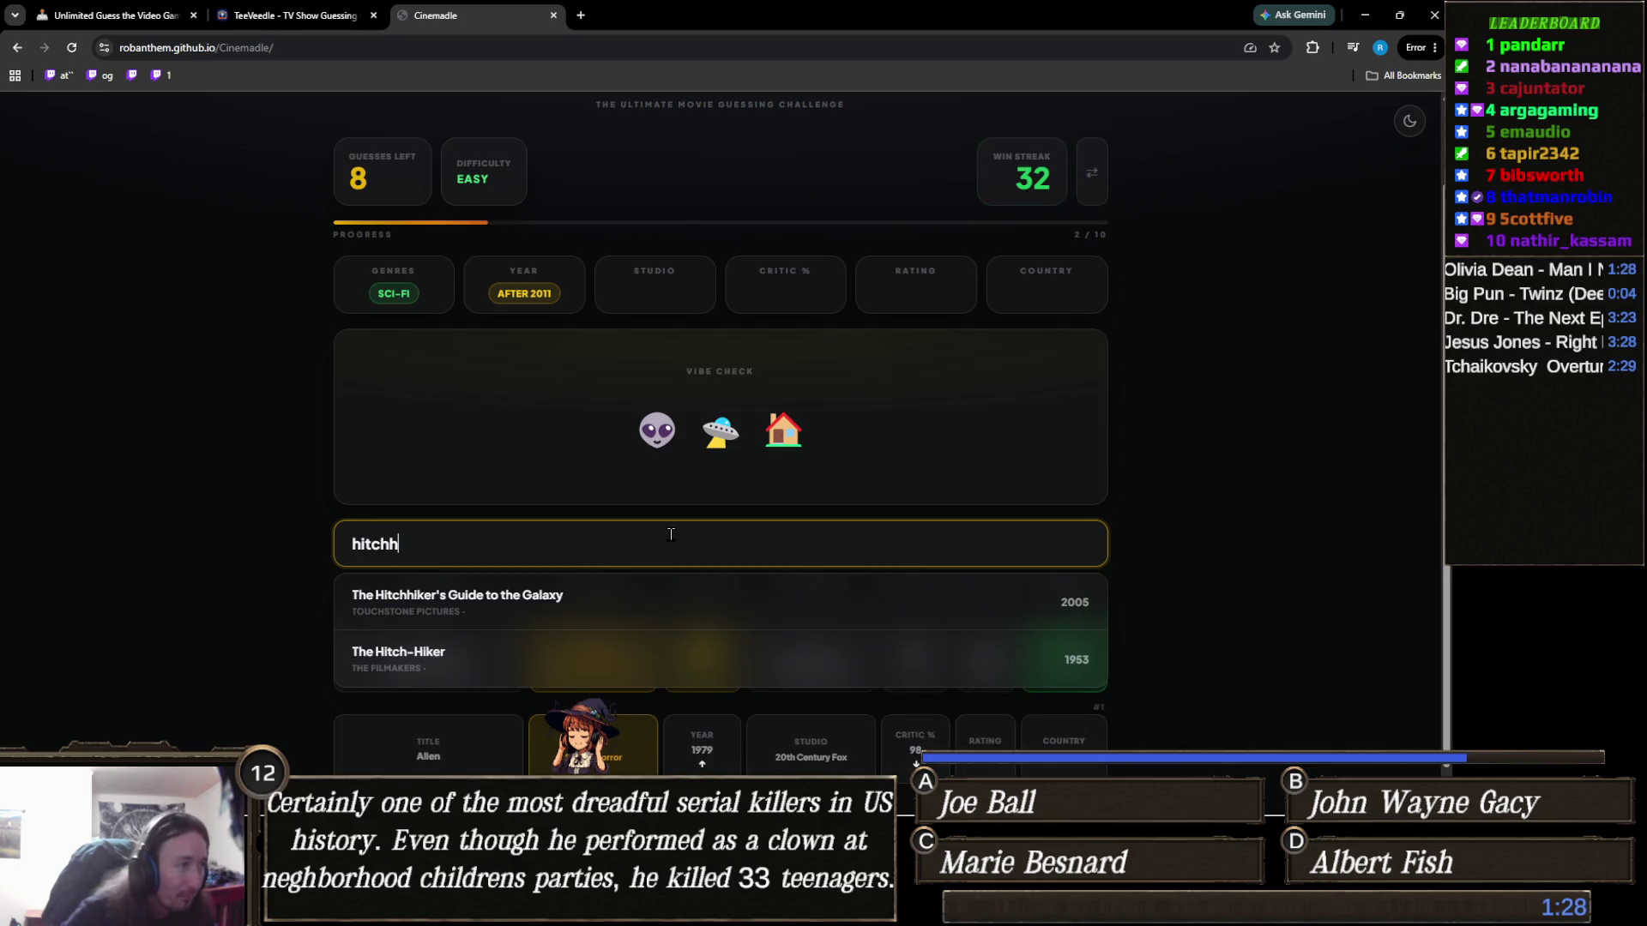
key("ctrl+a")
key("BackSpace")
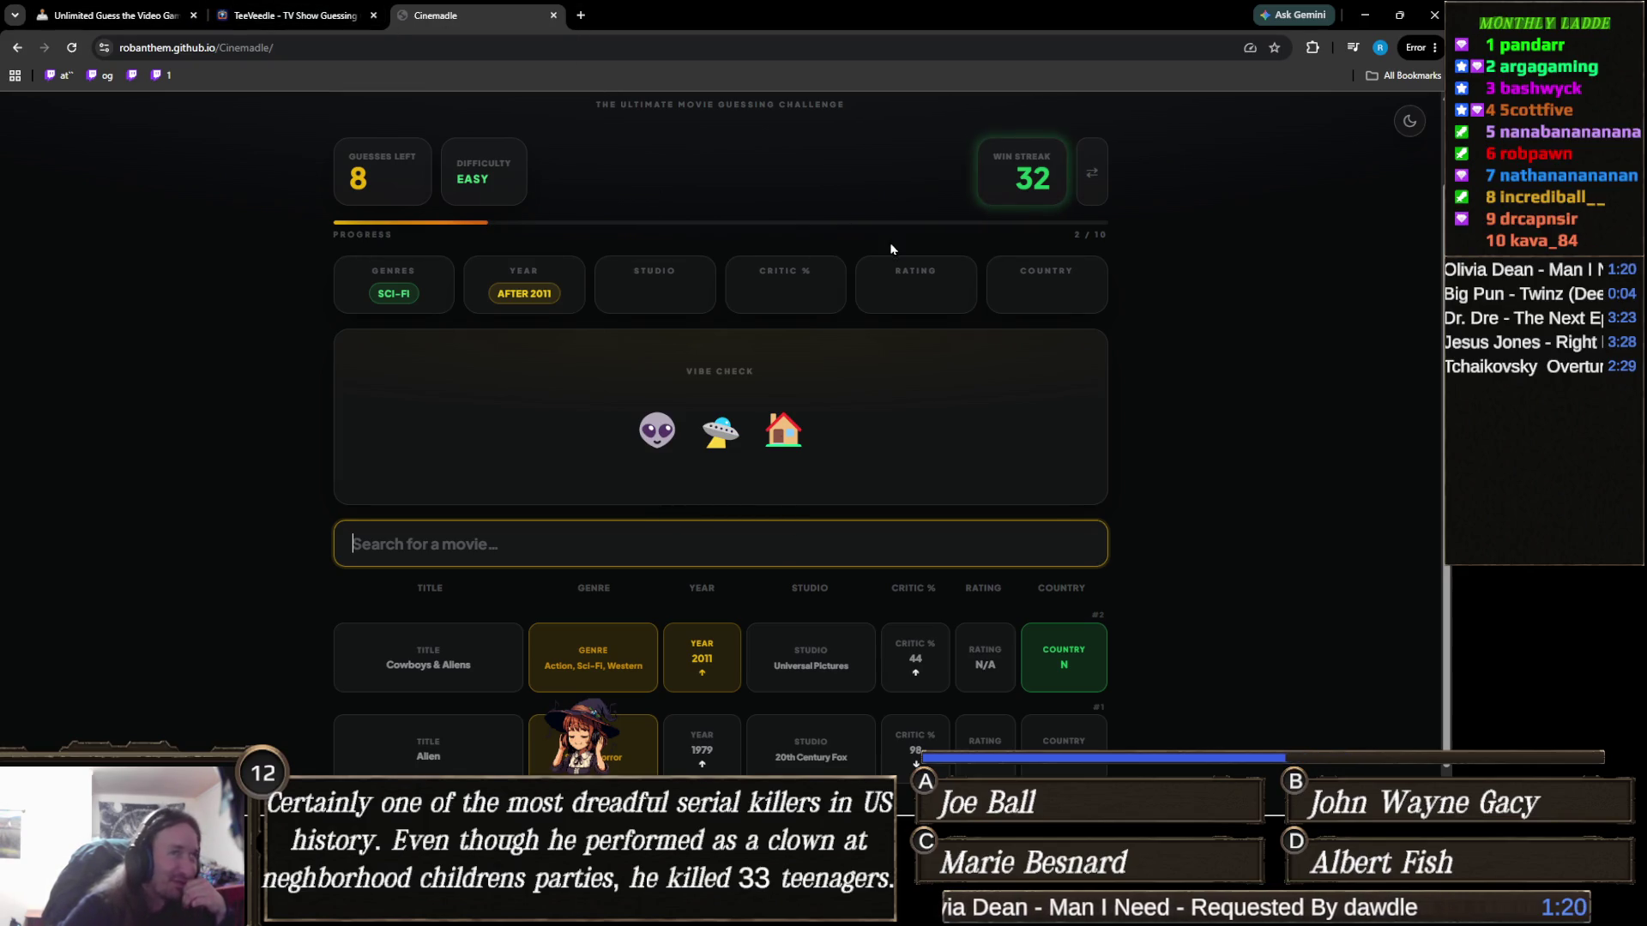
scroll(890, 401, "up", 2)
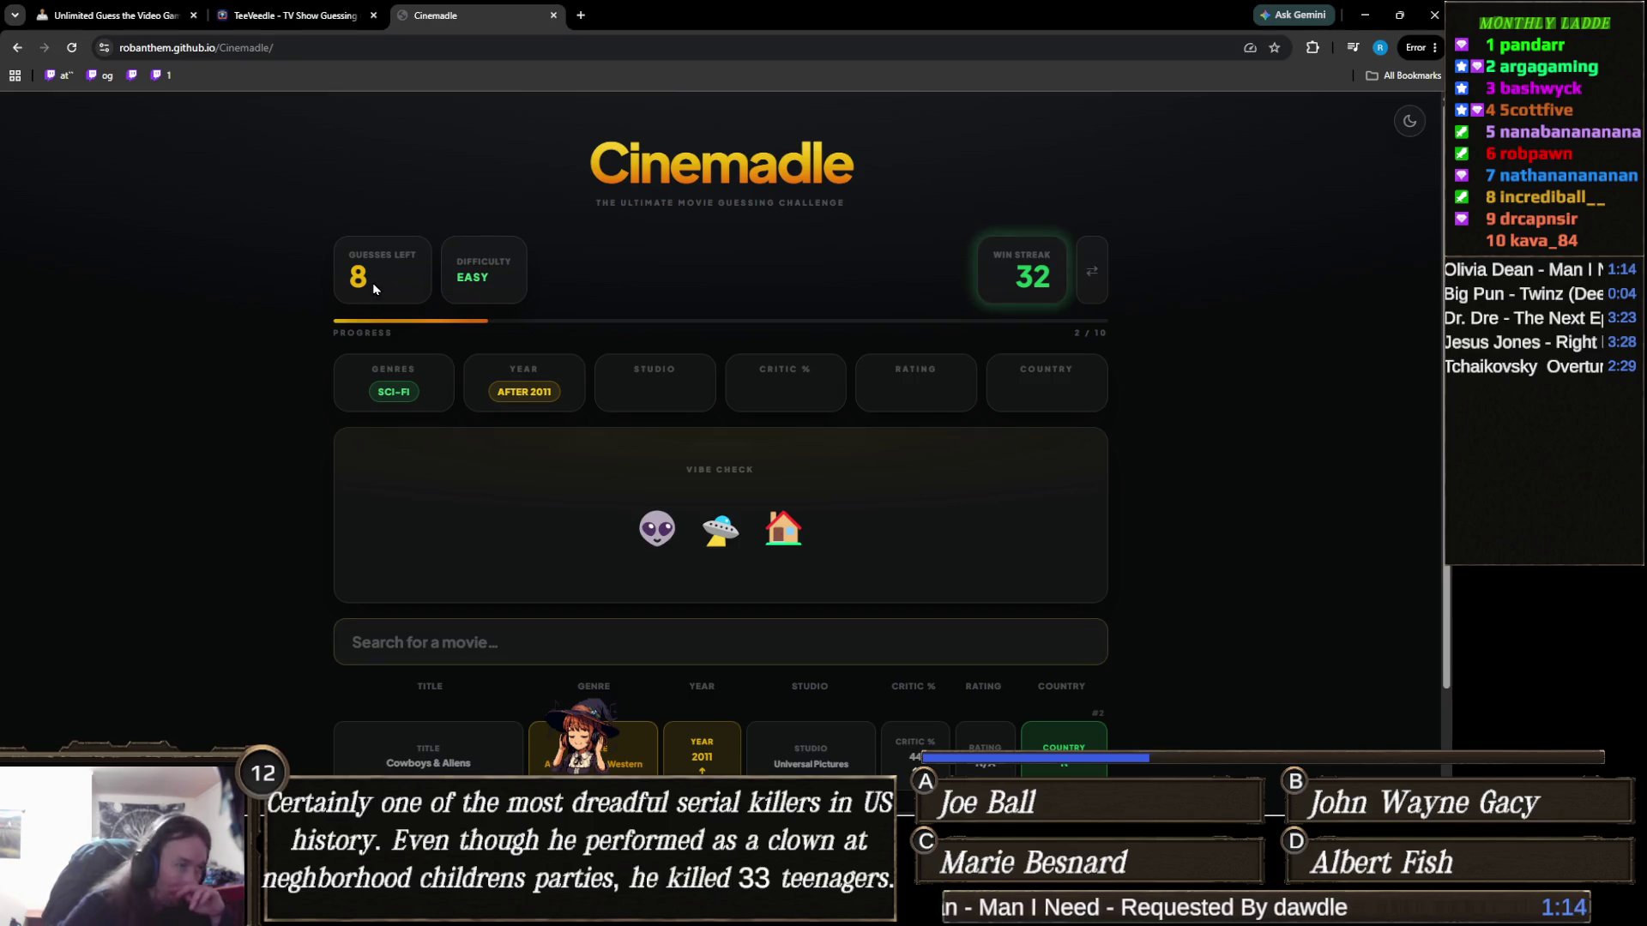
Step: View the solved Twin Peaks round in TeeVeedle, then the solved Warcraft III round
left_click(312, 22)
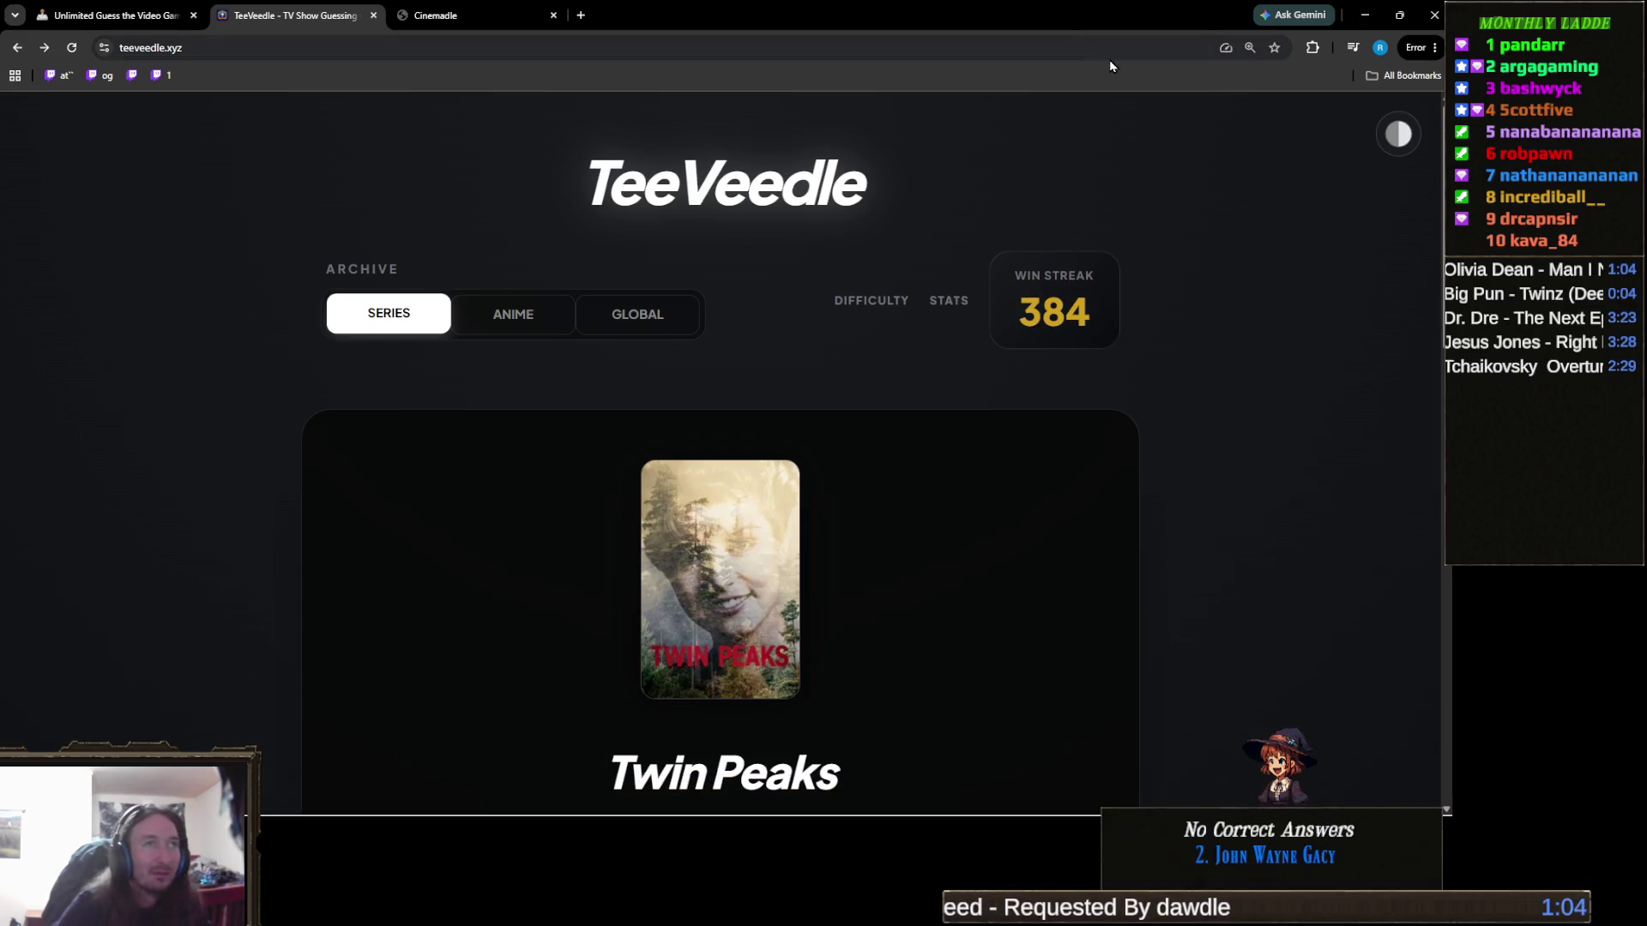
left_click(120, 14)
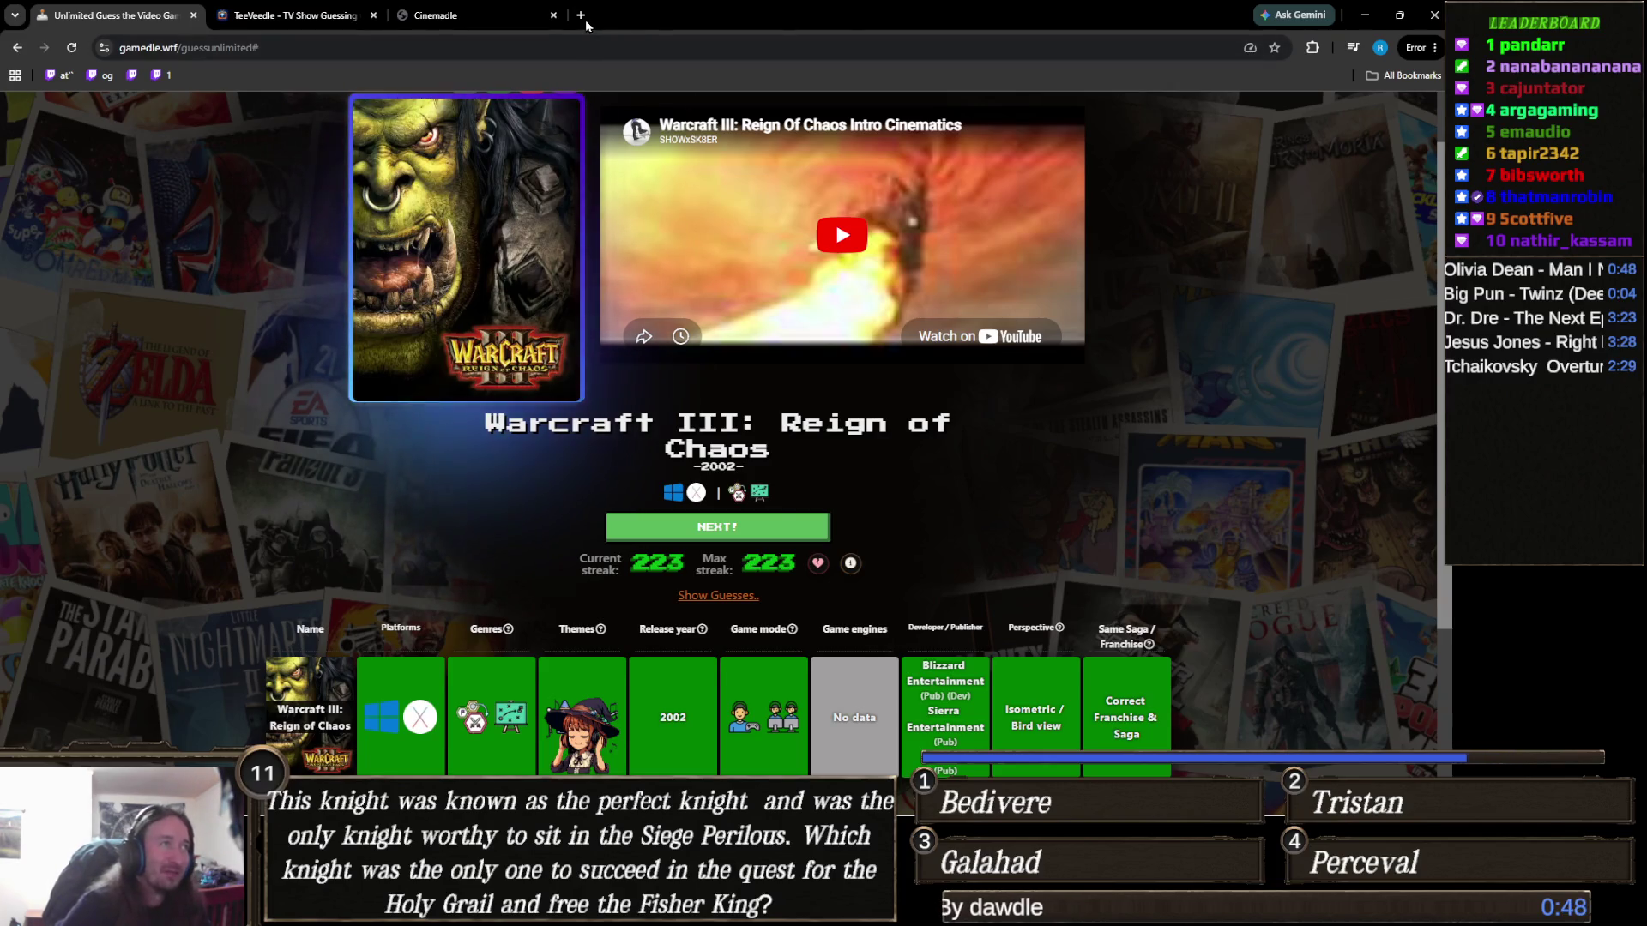
Step: Return to the Cinemadle tab with the round still at 8 guesses left
left_click(532, 15)
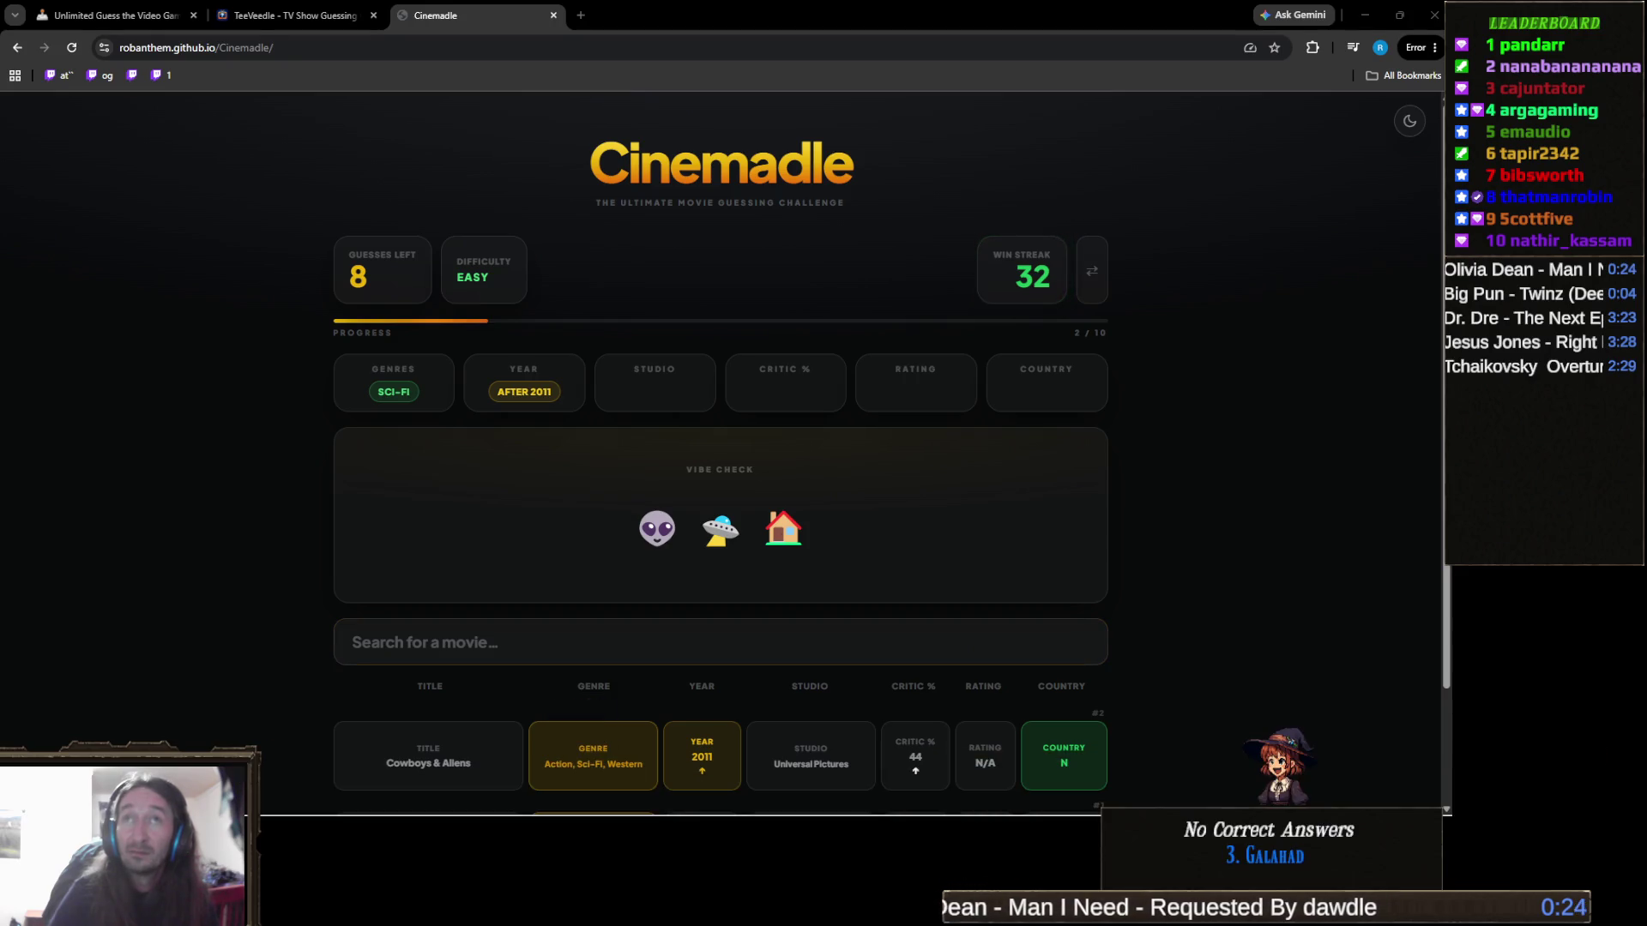
left_click(635, 643)
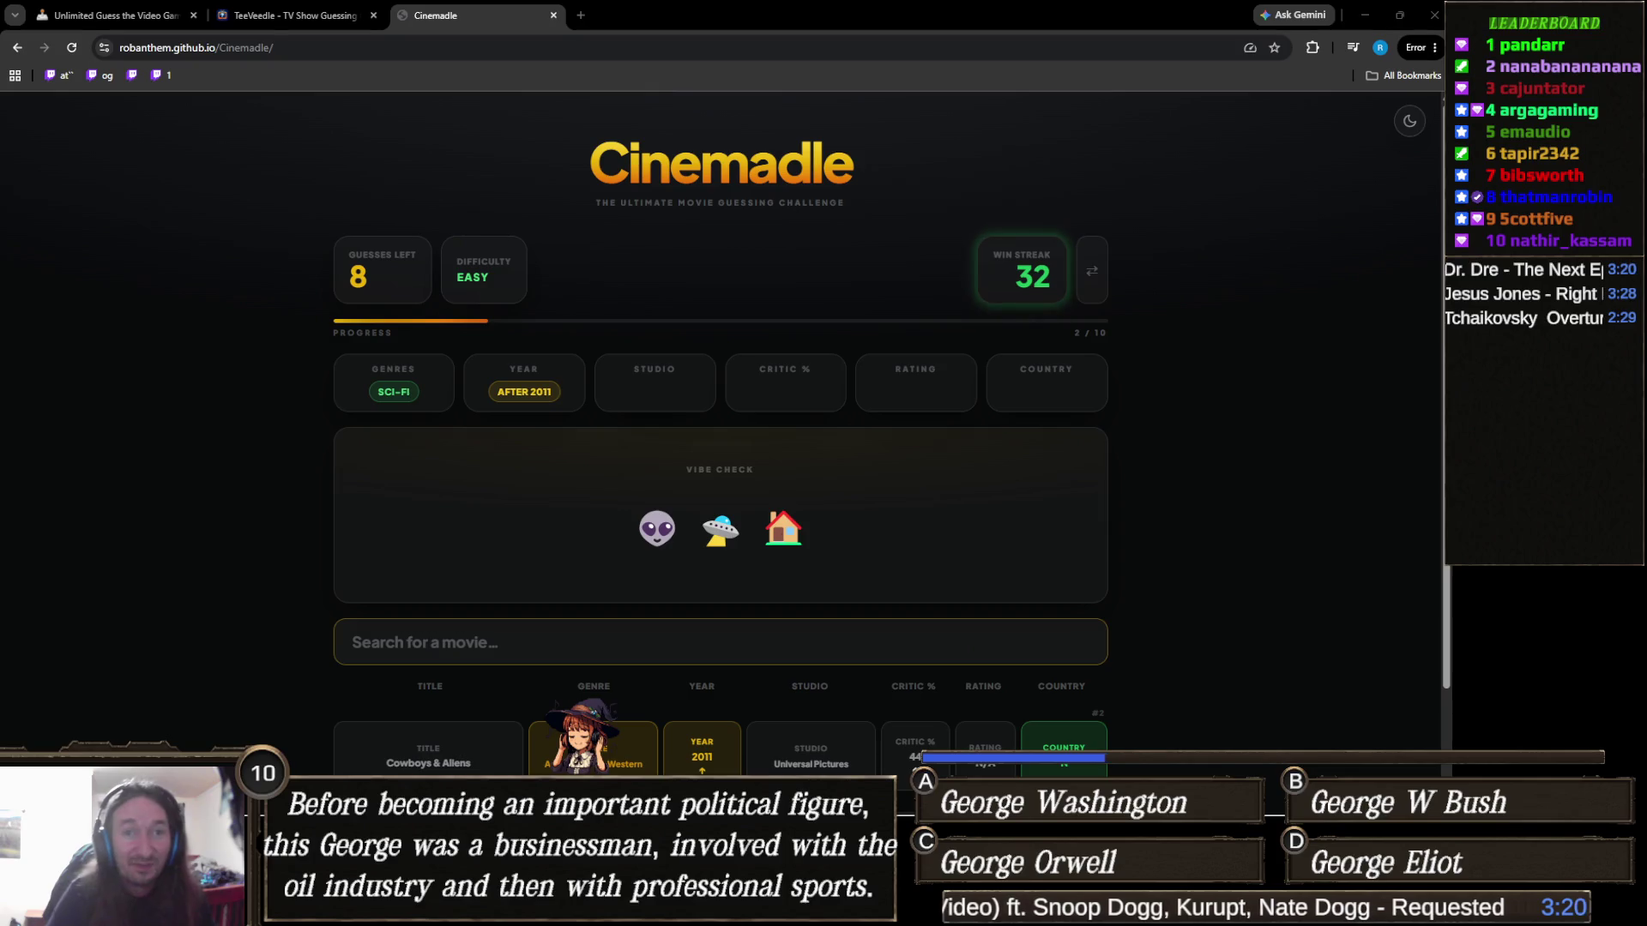
left_click(716, 642)
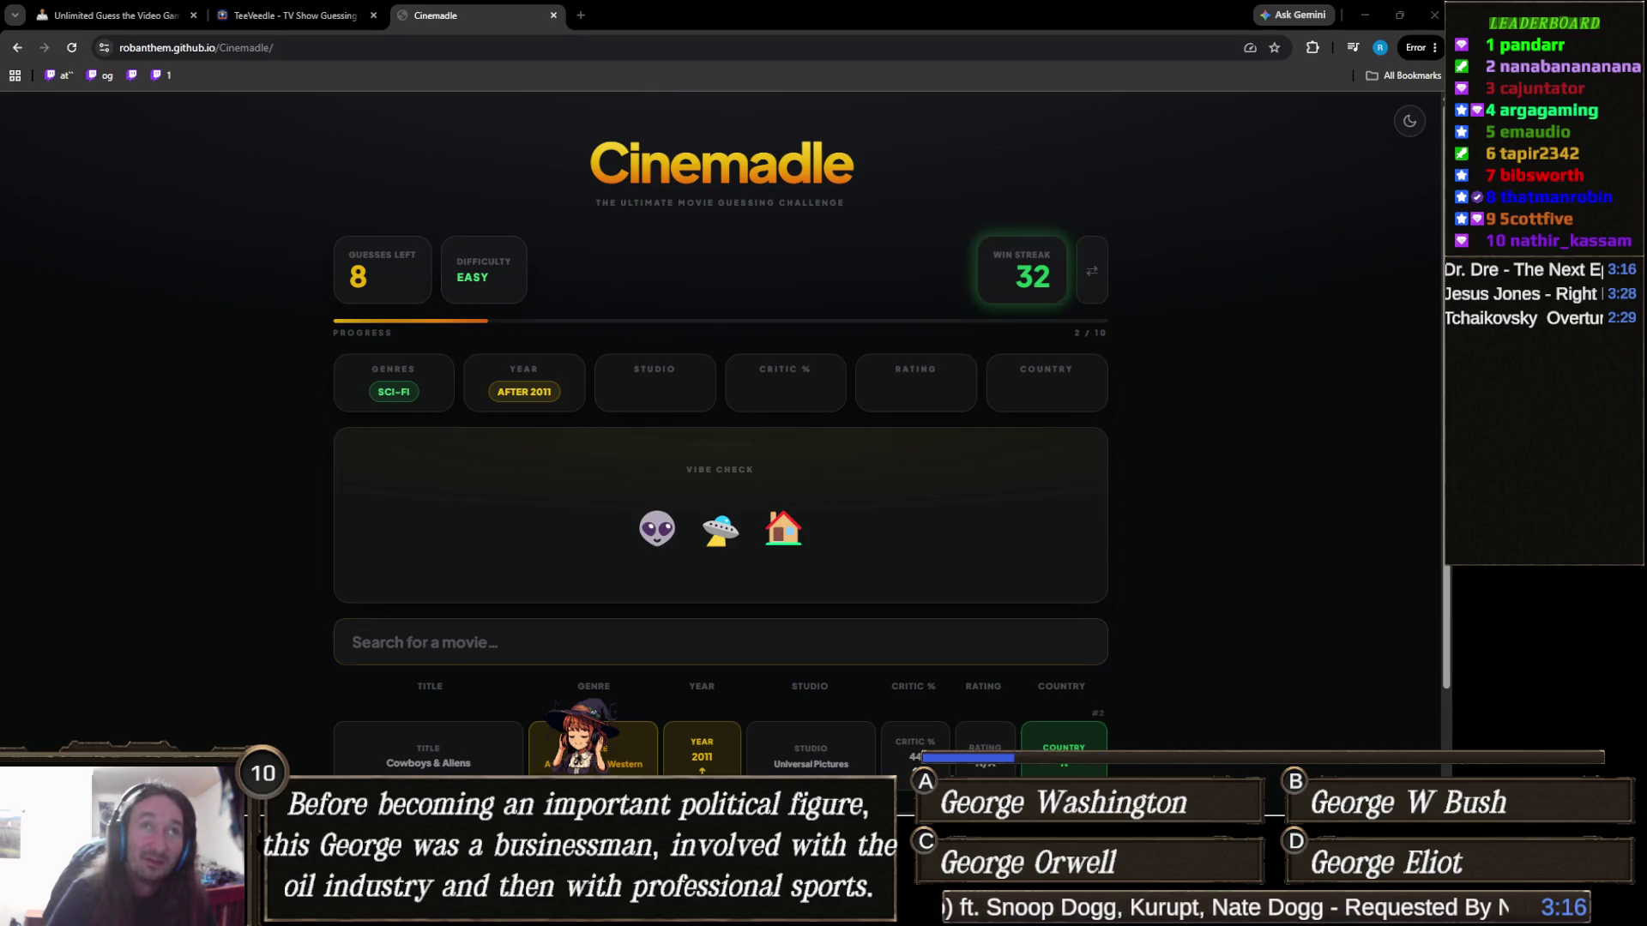